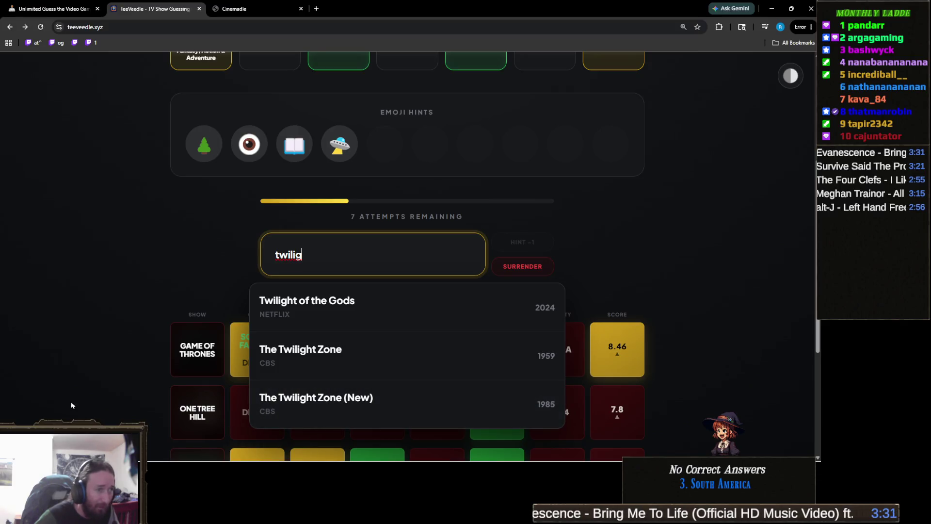
Search 'black', submit Black Mirror as the guess, and request an extra hint.
{"action": "scroll", "coordinate": [122, 406], "scroll_direction": "up", "scroll_amount": 2}
{"action": "scroll", "coordinate": [122, 406], "scroll_direction": "down", "scroll_amount": 1}
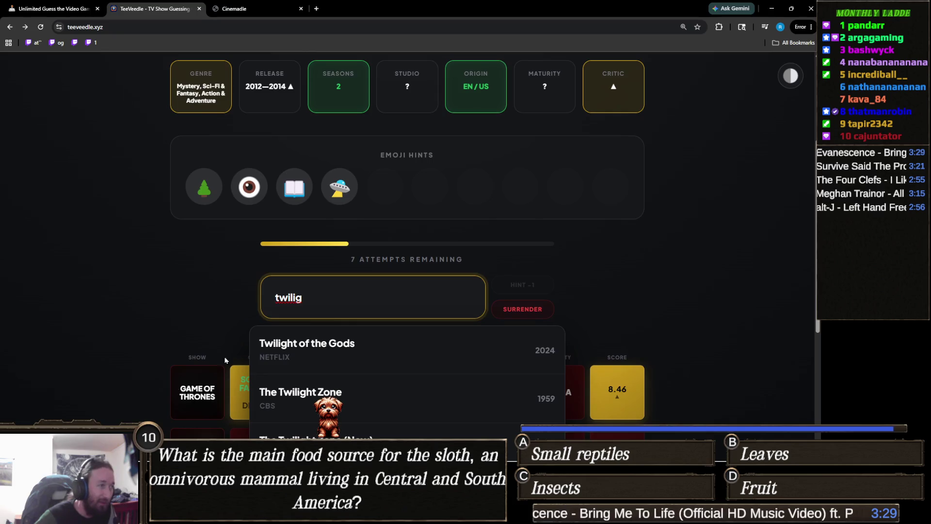
{"action": "double_click", "coordinate": [325, 301]}
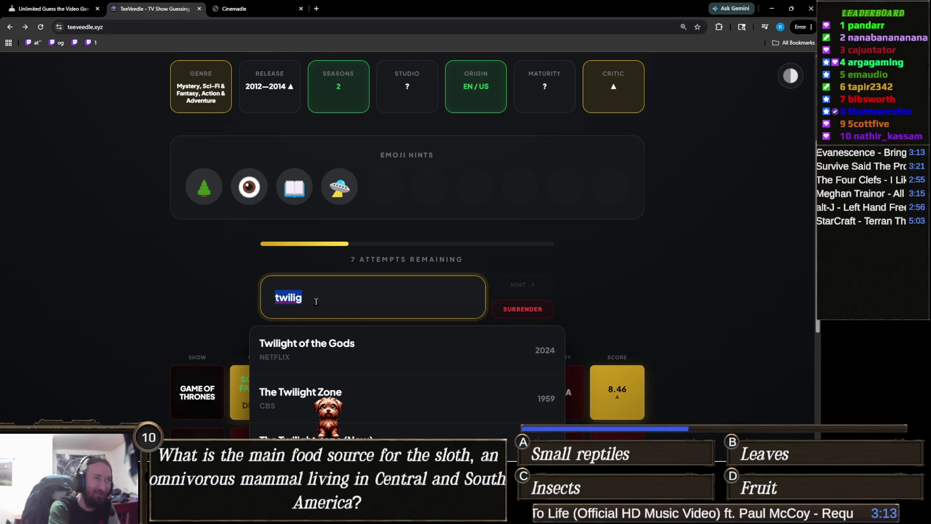
{"action": "type", "text": "b"}
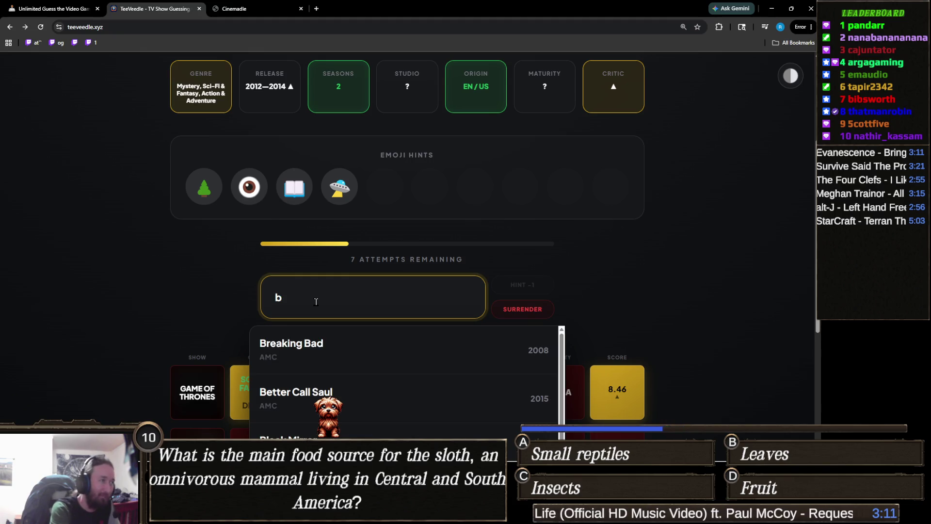
{"action": "type", "text": "lack"}
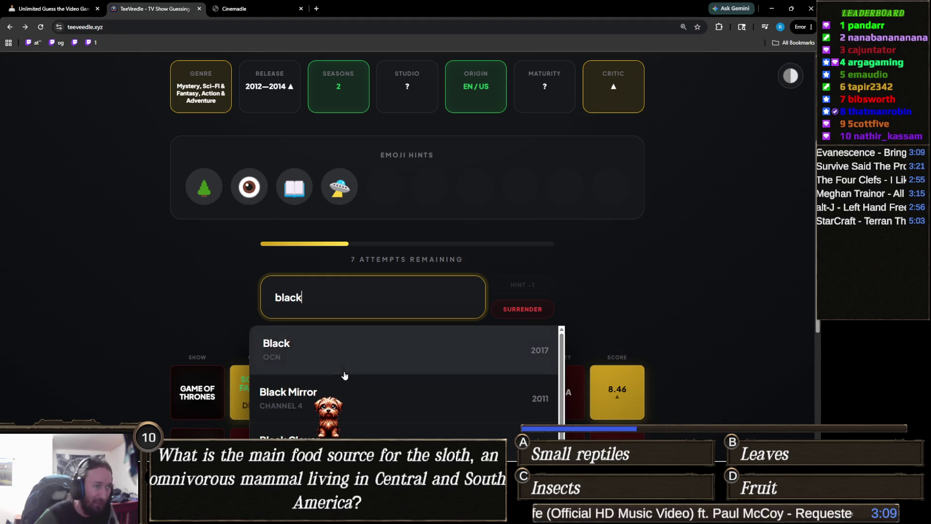
{"action": "left_click", "coordinate": [353, 402]}
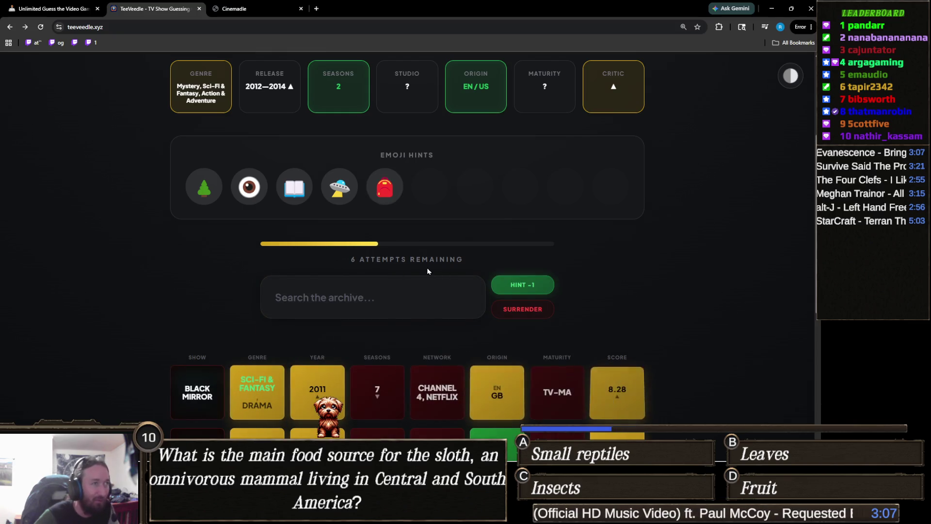
{"action": "left_click", "coordinate": [533, 285]}
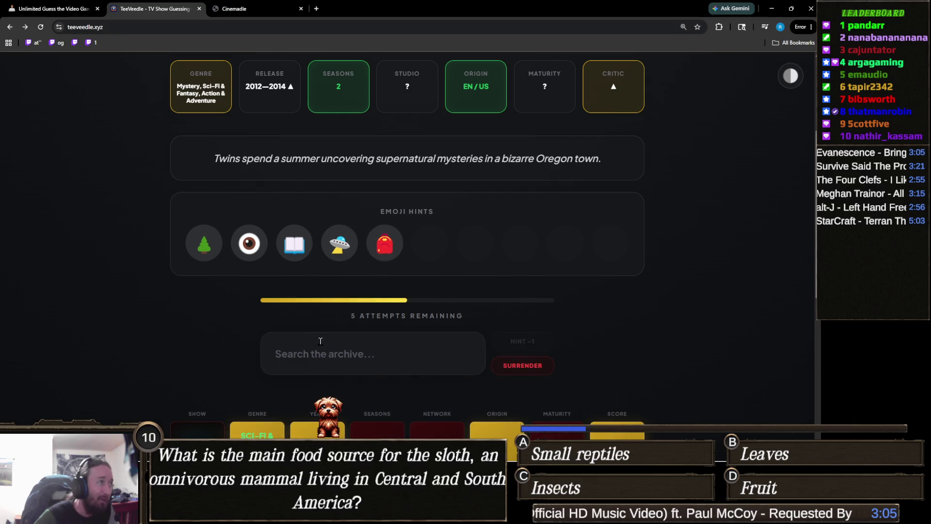
Put the cursor in the TeeVeedle search field, ready for the next guess.
{"action": "left_click", "coordinate": [352, 350]}
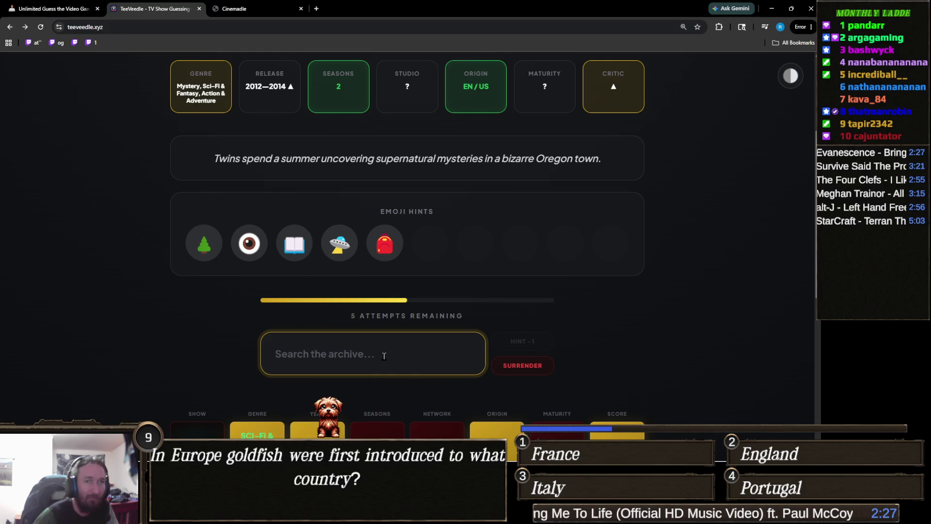
{"action": "scroll", "coordinate": [383, 356], "scroll_direction": "up", "scroll_amount": 3}
{"action": "scroll", "coordinate": [384, 311], "scroll_direction": "down", "scroll_amount": 1}
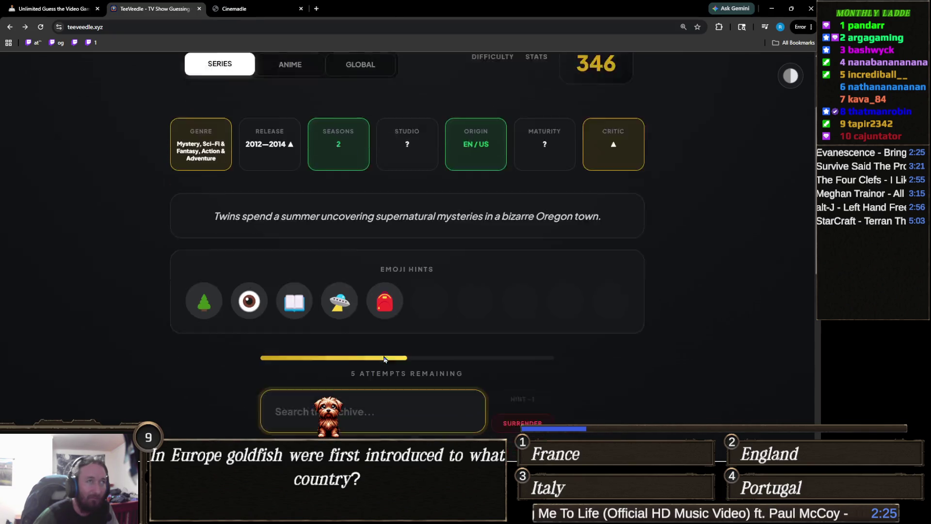
Scroll up and down the clue board to review the hints.
{"action": "scroll", "coordinate": [384, 359], "scroll_direction": "down", "scroll_amount": 1}
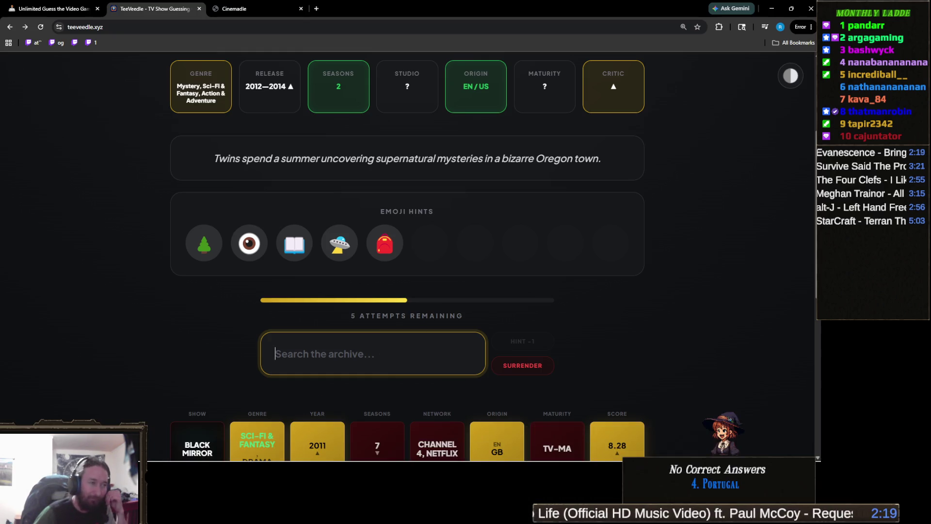
{"action": "scroll", "coordinate": [684, 305], "scroll_direction": "down", "scroll_amount": 2}
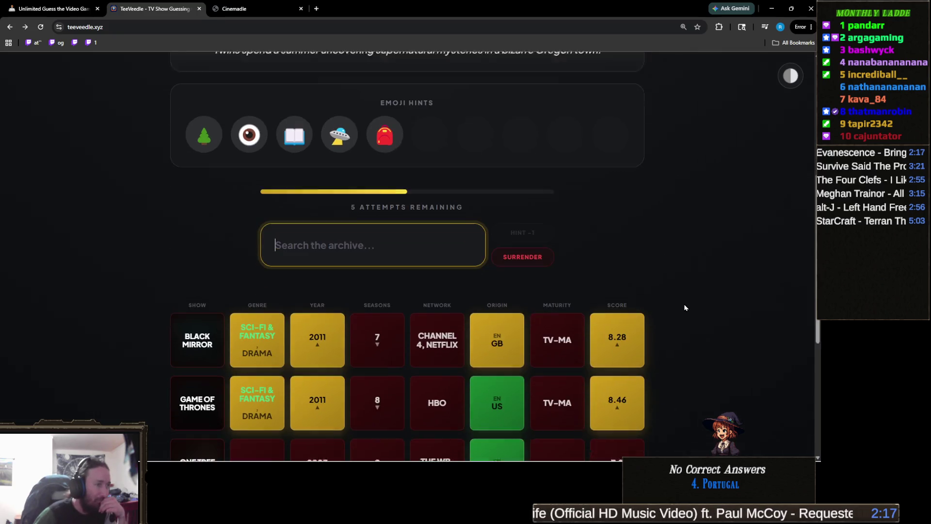
{"action": "scroll", "coordinate": [684, 307], "scroll_direction": "down", "scroll_amount": 3}
{"action": "scroll", "coordinate": [684, 307], "scroll_direction": "up", "scroll_amount": 3}
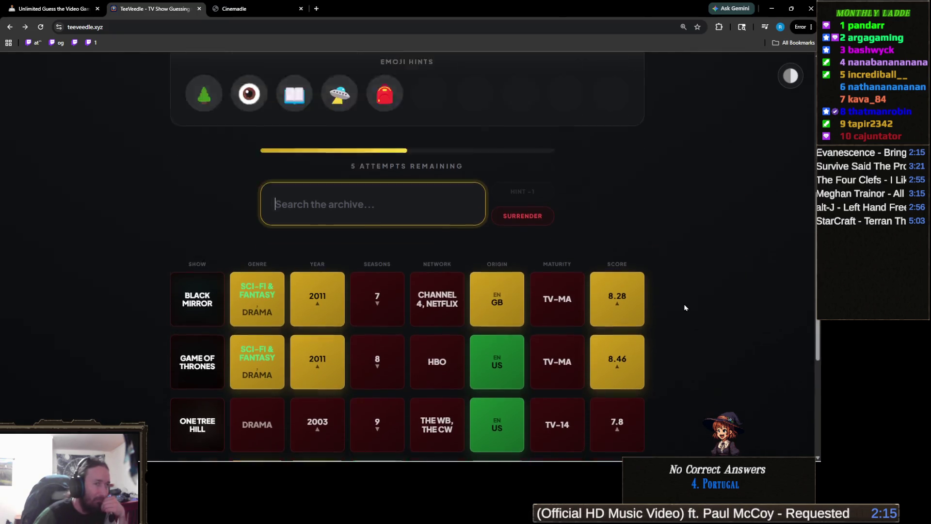
{"action": "scroll", "coordinate": [684, 308], "scroll_direction": "up", "scroll_amount": 5}
{"action": "scroll", "coordinate": [684, 308], "scroll_direction": "down", "scroll_amount": 2}
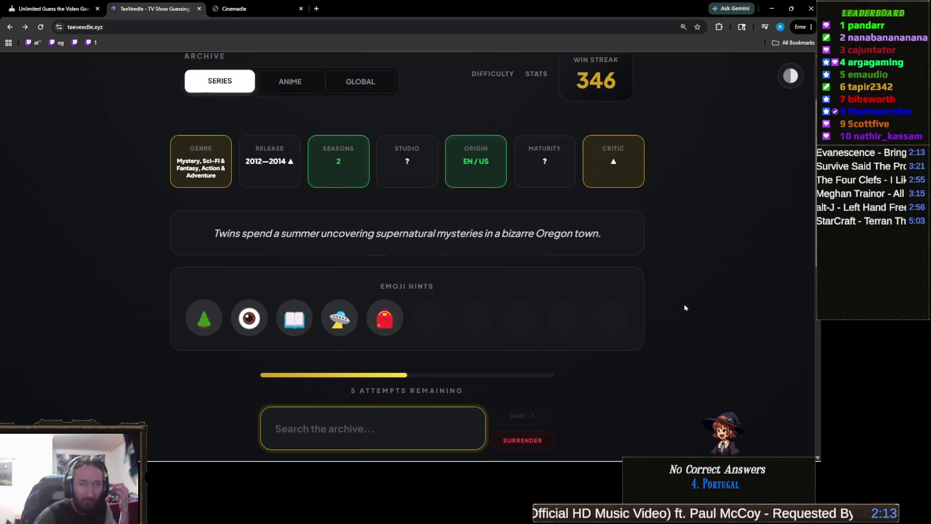
{"action": "scroll", "coordinate": [684, 307], "scroll_direction": "up", "scroll_amount": 2}
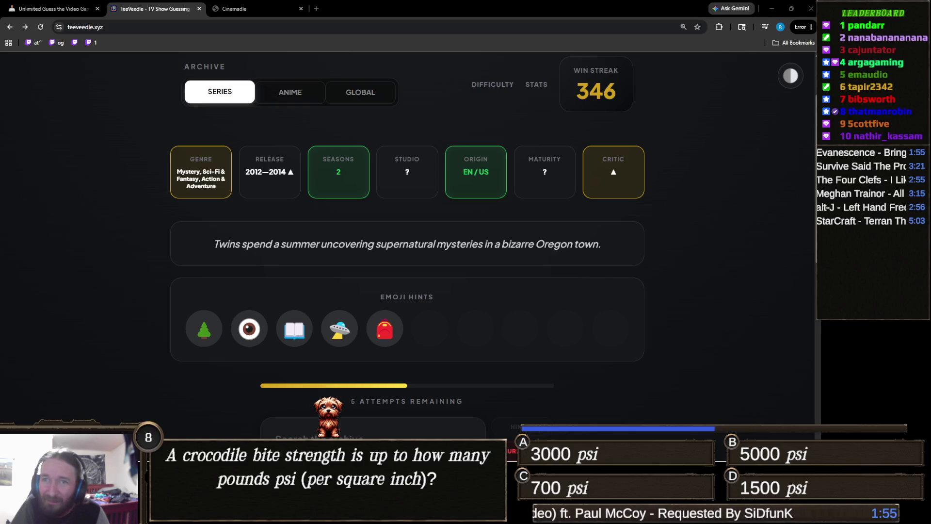
Search 'grav', fixing the typo, and submit Gravity Falls as the winning guess.
{"action": "left_click", "coordinate": [275, 434]}
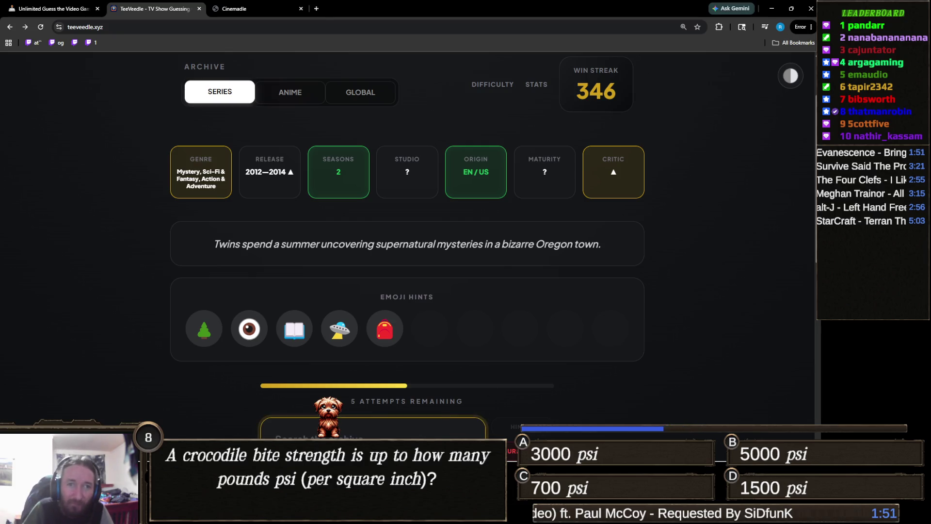
{"action": "scroll", "coordinate": [337, 351], "scroll_direction": "down", "scroll_amount": 2}
{"action": "type", "text": "grr"}
{"action": "key", "text": "BackSpace"}
{"action": "key", "text": "BackSpace"}
{"action": "type", "text": "av"}
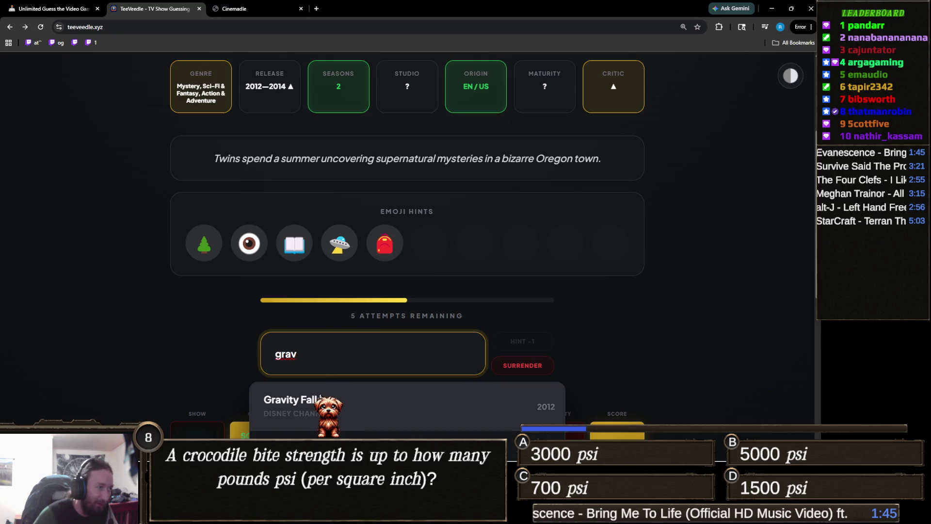
{"action": "left_click", "coordinate": [297, 404]}
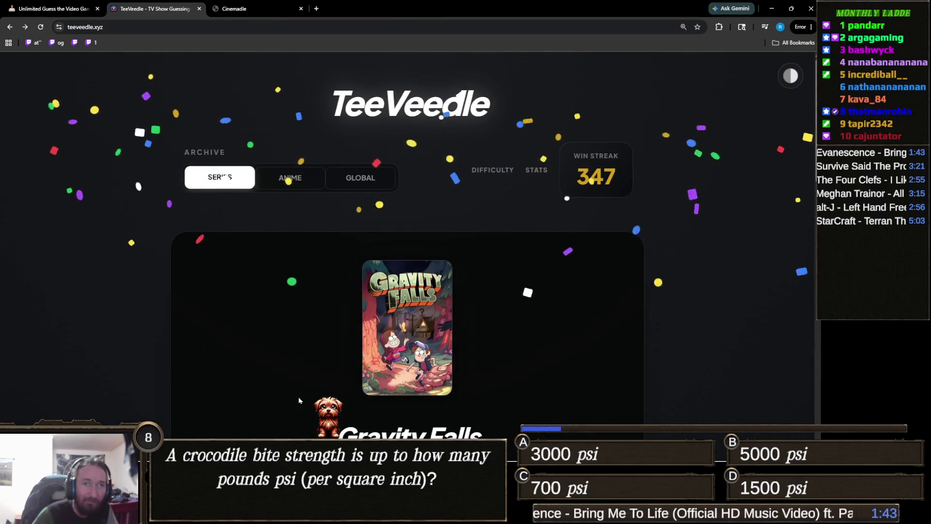
Continue past the victory screen to load a fresh puzzle with 10 attempts.
{"action": "scroll", "coordinate": [301, 370], "scroll_direction": "down", "scroll_amount": 2}
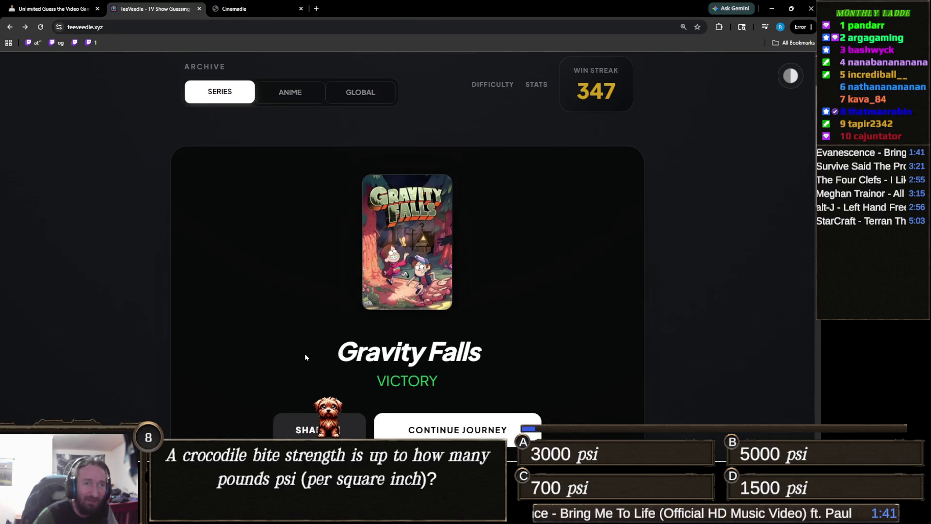
{"action": "scroll", "coordinate": [304, 356], "scroll_direction": "down", "scroll_amount": 2}
{"action": "left_click", "coordinate": [464, 345]}
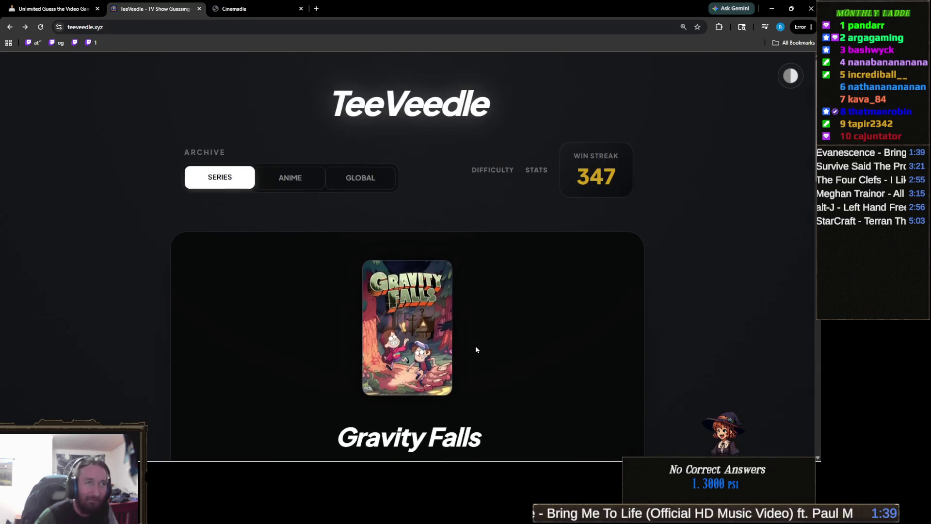
{"action": "scroll", "coordinate": [476, 345], "scroll_direction": "down", "scroll_amount": 4}
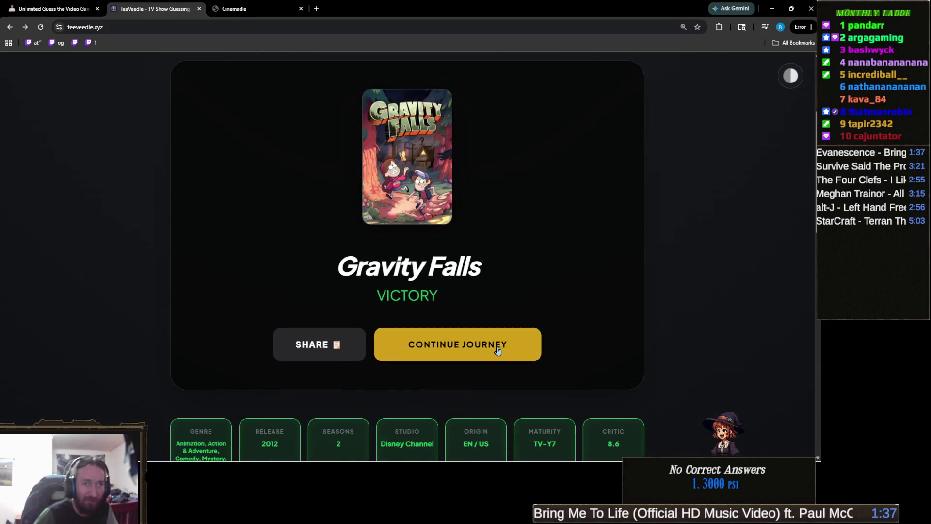
{"action": "left_click", "coordinate": [498, 350]}
{"action": "scroll", "coordinate": [479, 343], "scroll_direction": "down", "scroll_amount": 3}
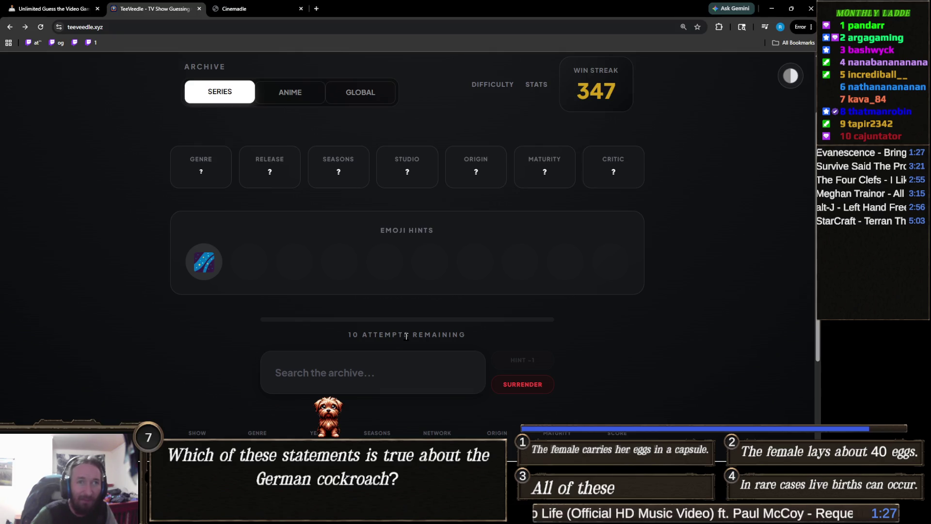
{"action": "mouse_move", "coordinate": [398, 515]}
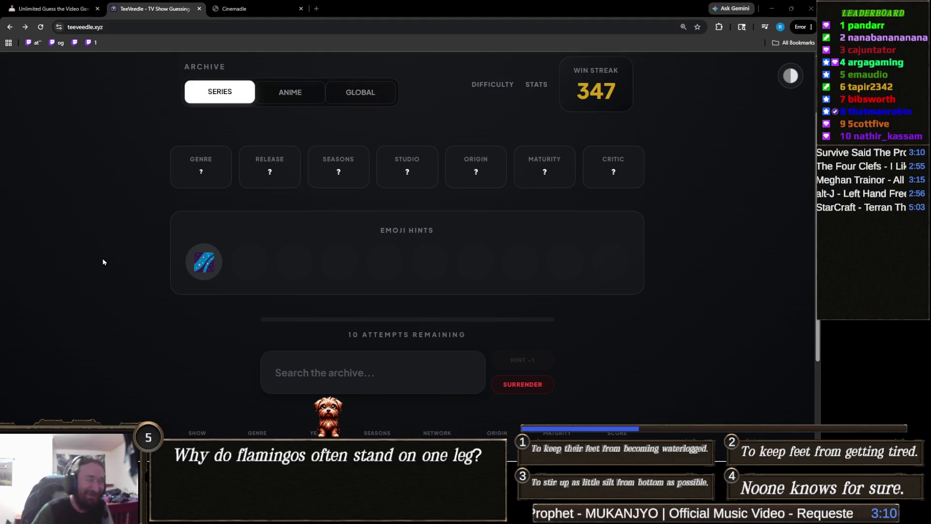
{"action": "left_click", "coordinate": [333, 365]}
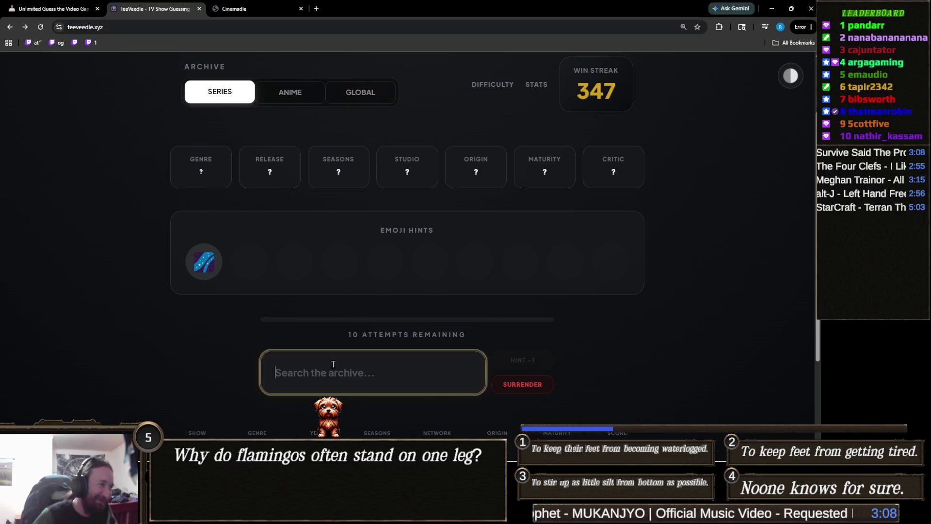
Guess The Expanse and then Foundation, both coming back wrong.
{"action": "type", "text": "the ex"}
{"action": "key", "text": "Return"}
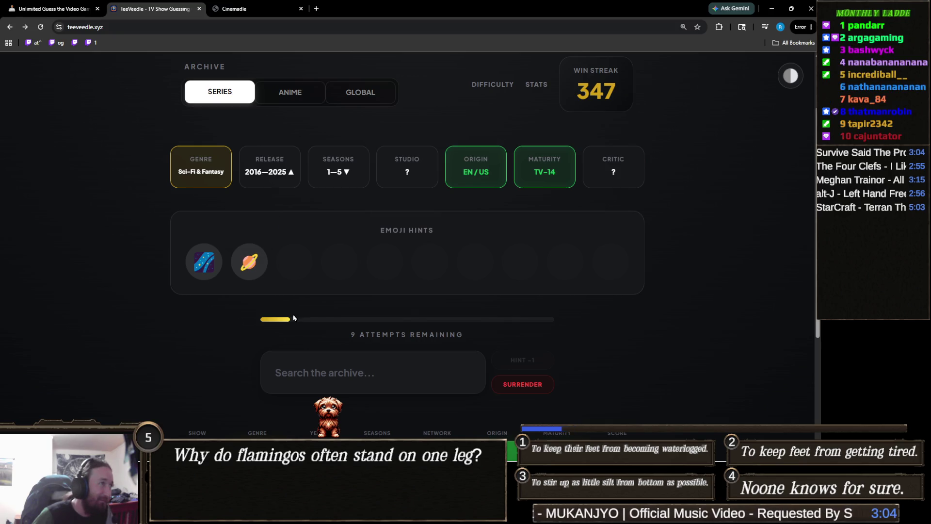
{"action": "left_click", "coordinate": [363, 371]}
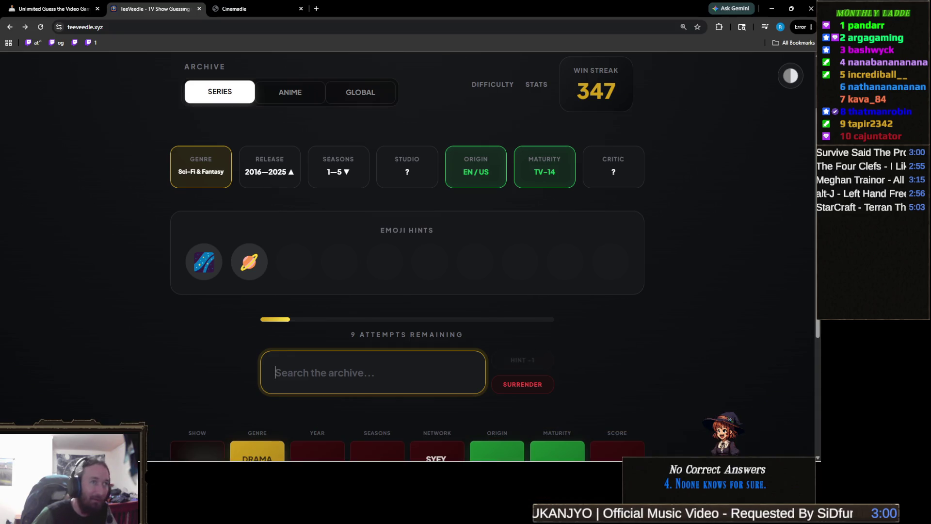
{"action": "type", "text": "found"}
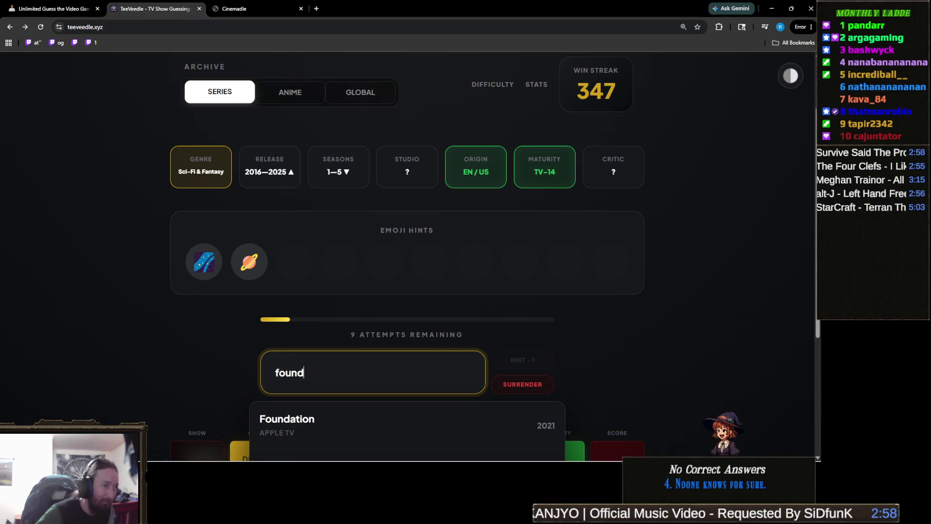
{"action": "left_click", "coordinate": [479, 417]}
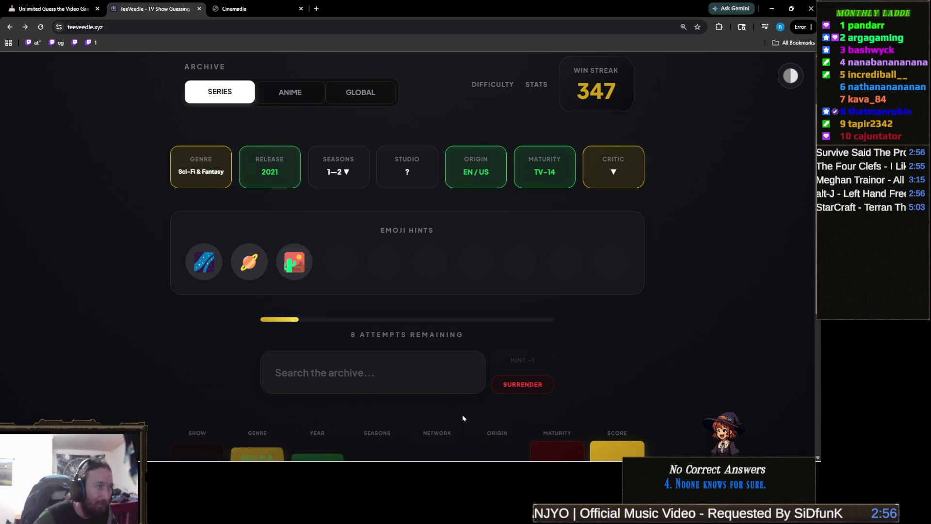
Replace the search text with 'andor' and submit Andor as the next guess.
{"action": "left_click", "coordinate": [367, 363]}
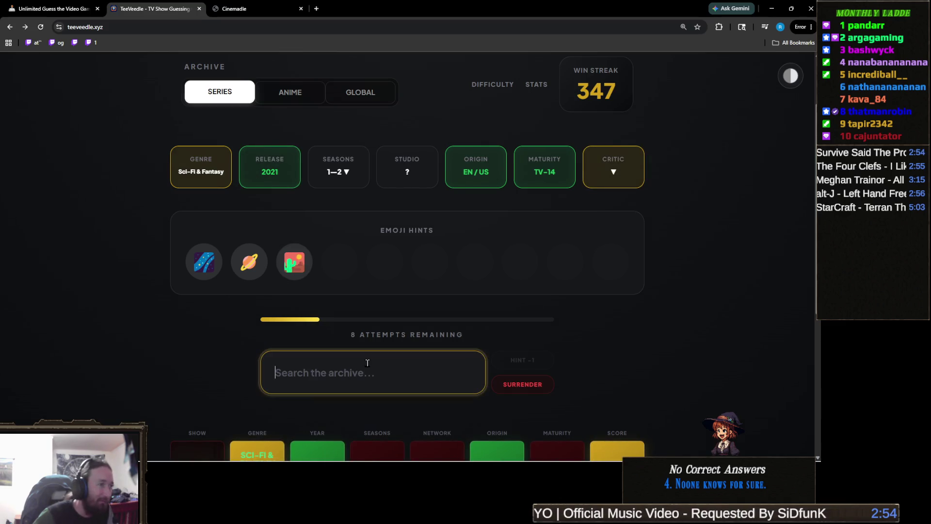
{"action": "type", "text": "mandal"}
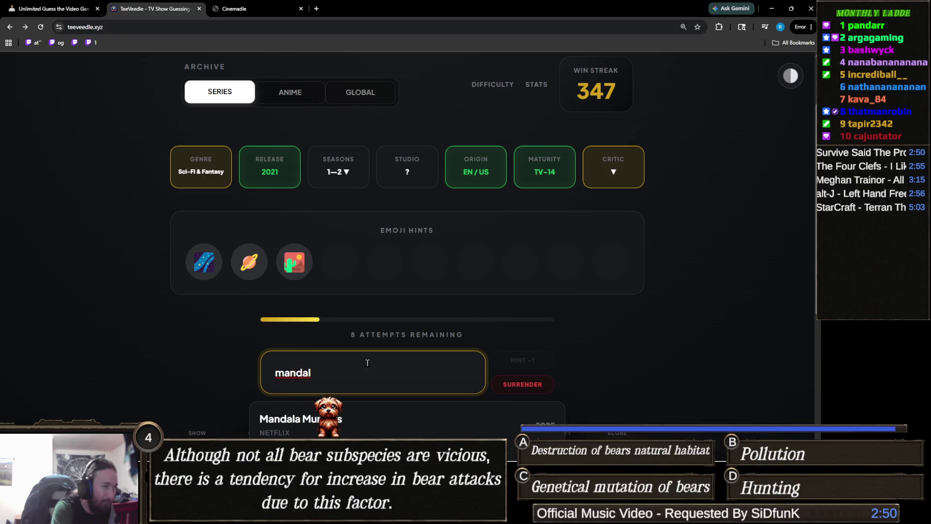
{"action": "type", "text": "or"}
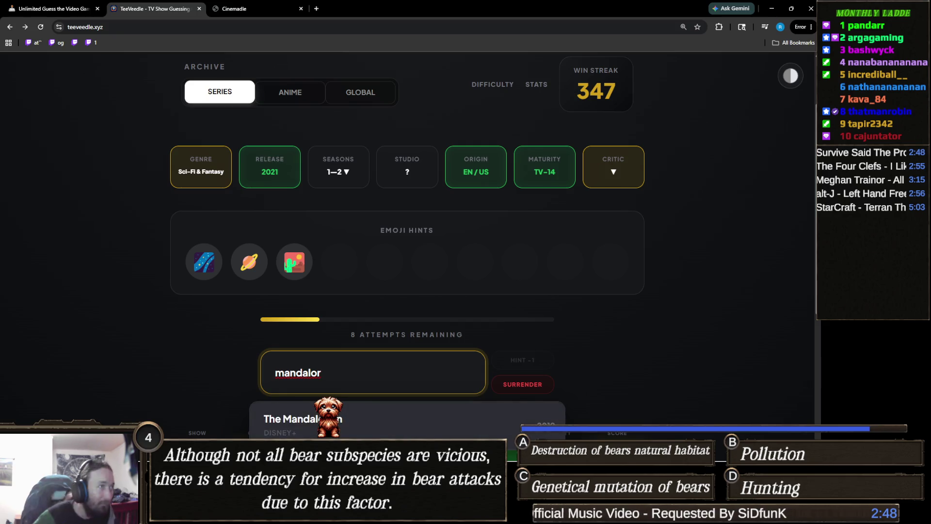
{"action": "key", "text": "ctrl+a"}
{"action": "type", "text": "andor"}
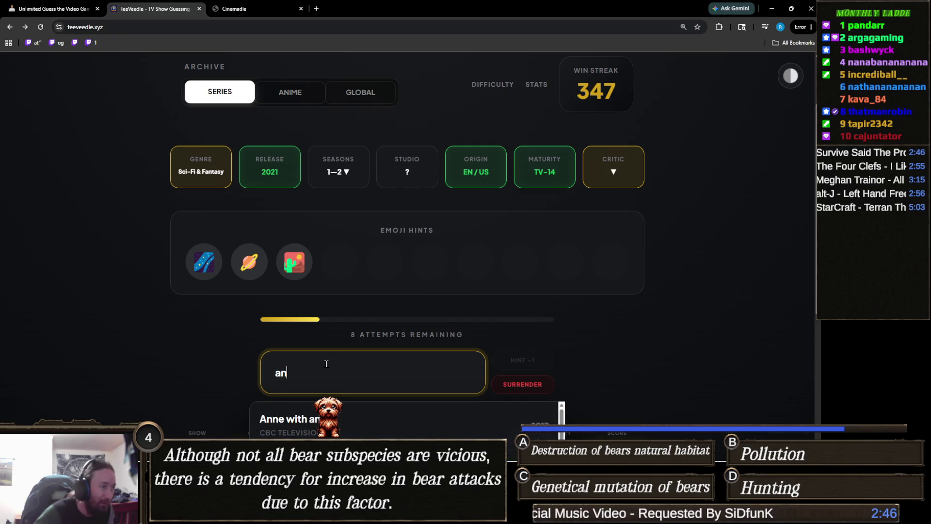
{"action": "scroll", "coordinate": [328, 339], "scroll_direction": "down", "scroll_amount": 1}
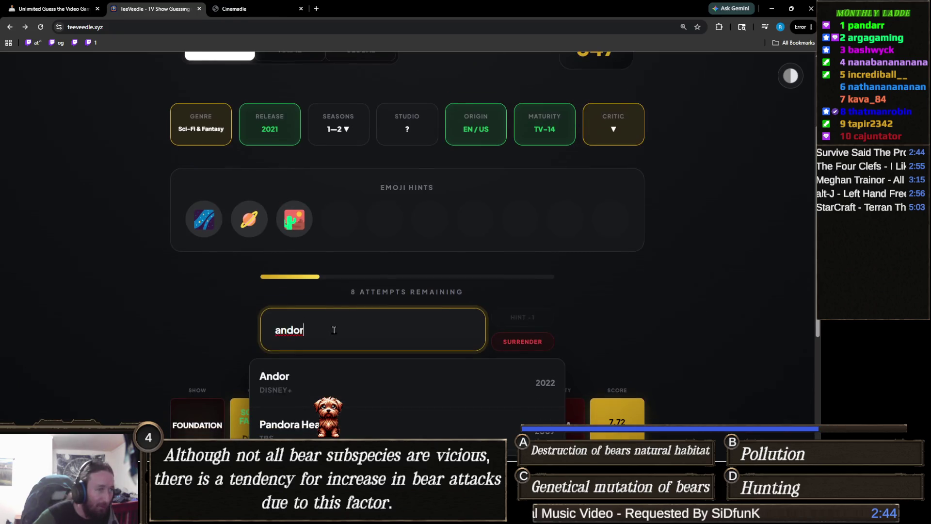
{"action": "key", "text": "ctrl+a"}
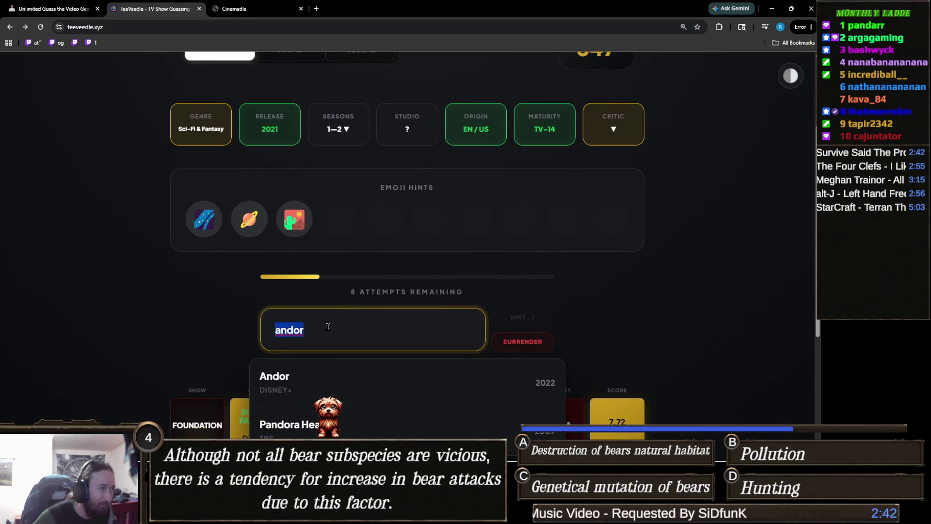
{"action": "left_click", "coordinate": [316, 378]}
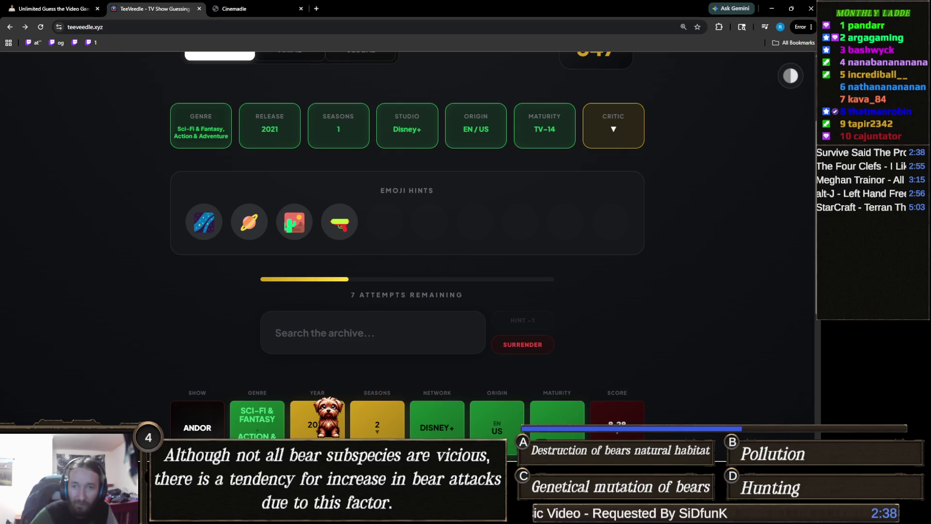
Search 'boba' and submit The Book of Boba Fett to win the round.
{"action": "left_click", "coordinate": [362, 336]}
{"action": "type", "text": "boba"}
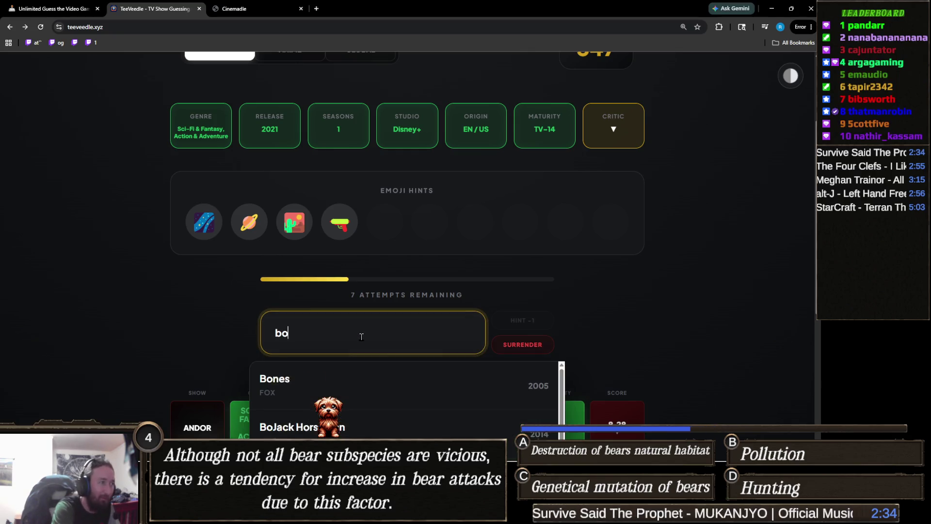
{"action": "left_click", "coordinate": [376, 379]}
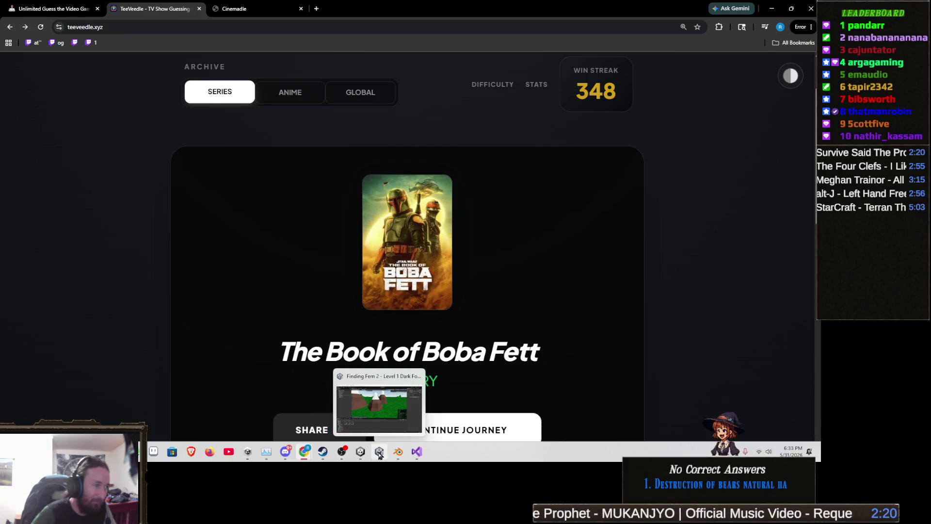
{"action": "left_click", "coordinate": [380, 454]}
Create an empty child of the Mountain 2 hill named Mountain2.
{"action": "scroll", "coordinate": [442, 226], "scroll_direction": "up", "scroll_amount": 2}
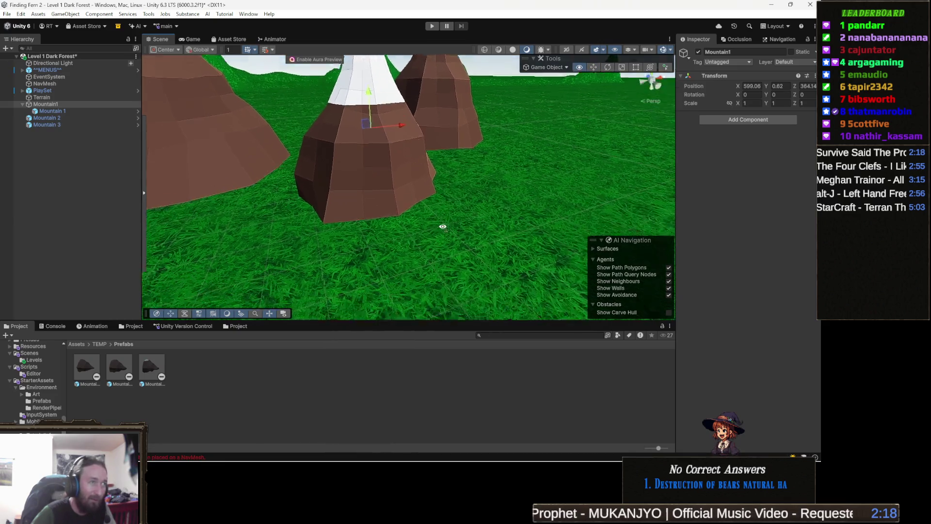
{"action": "scroll", "coordinate": [443, 227], "scroll_direction": "up", "scroll_amount": 2}
{"action": "scroll", "coordinate": [449, 235], "scroll_direction": "down", "scroll_amount": 5}
{"action": "mouse_move", "coordinate": [449, 234]}
{"action": "left_mouse_down"}
{"action": "mouse_move", "coordinate": [362, 224]}
{"action": "mouse_move", "coordinate": [406, 246]}
{"action": "left_mouse_up"}
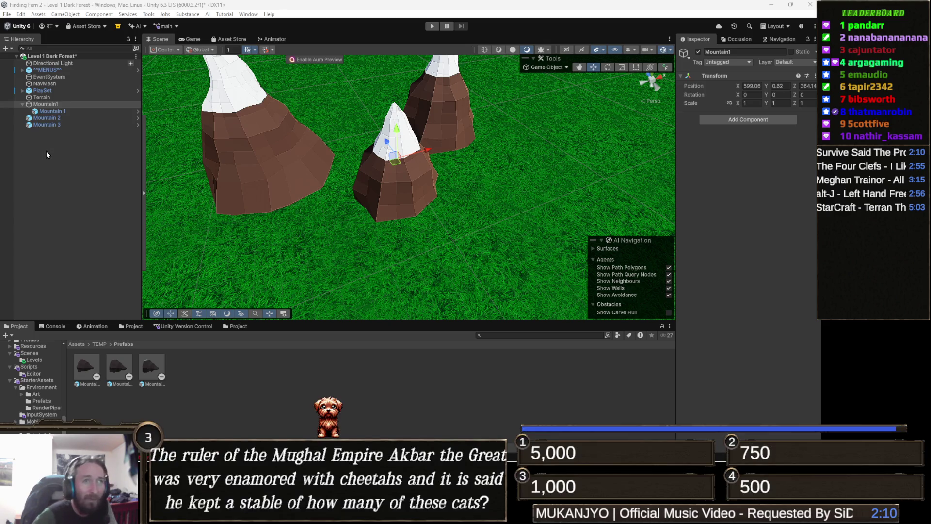
{"action": "left_click", "coordinate": [57, 119]}
{"action": "right_click", "coordinate": [57, 119]}
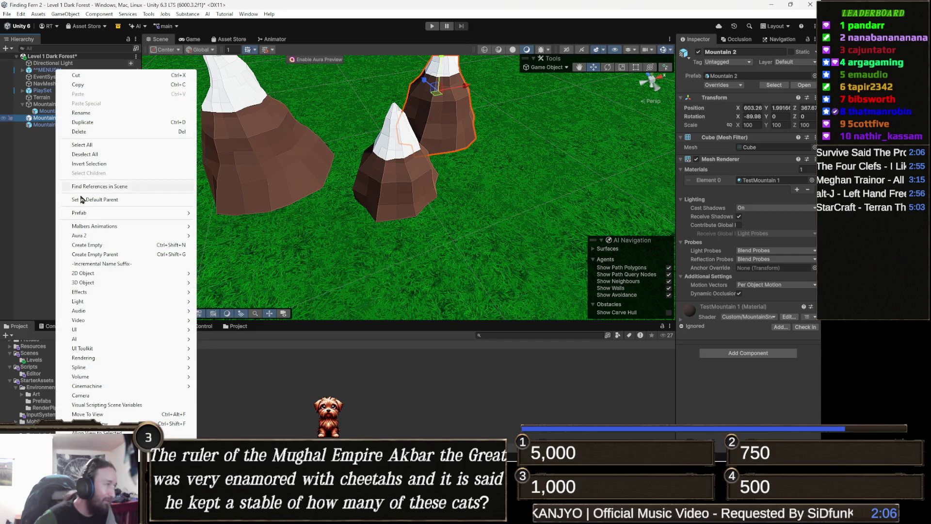
{"action": "left_click", "coordinate": [104, 245]}
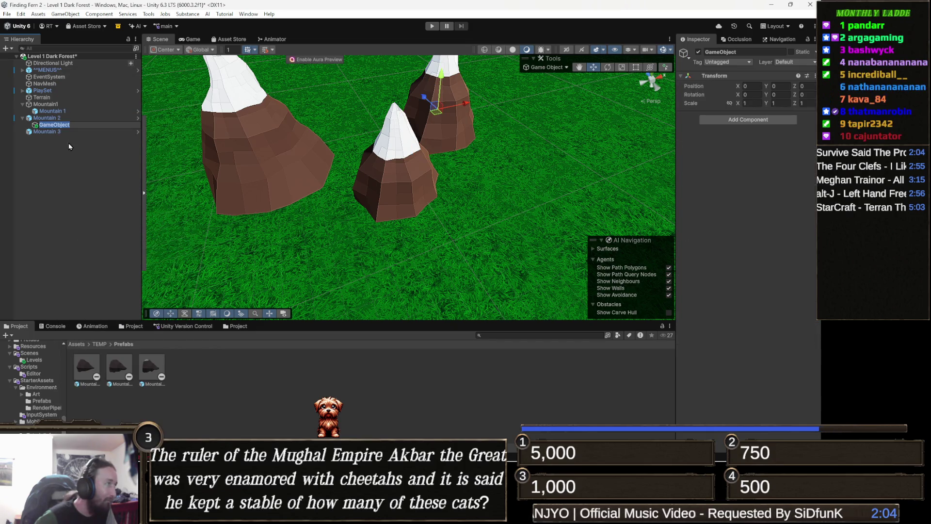
{"action": "type", "text": "Mo"}
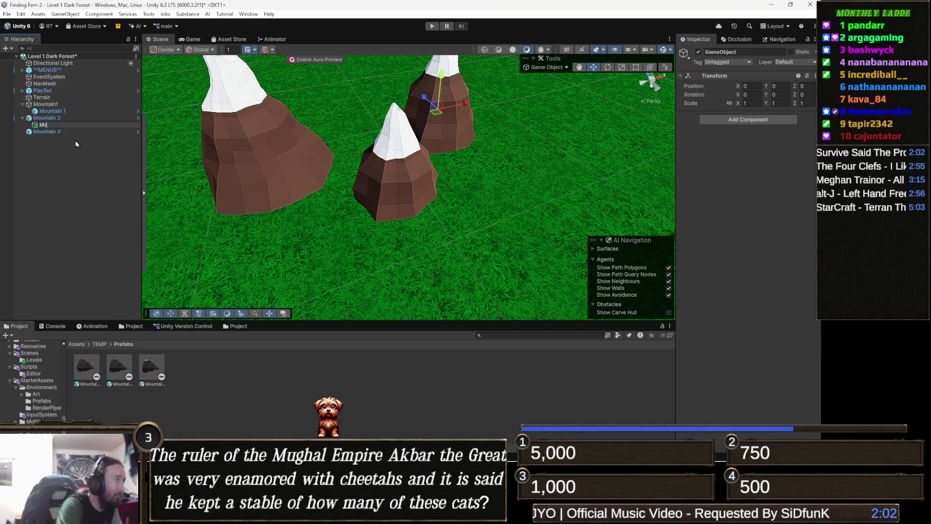
{"action": "type", "text": "untain2"}
{"action": "key", "text": "Return"}
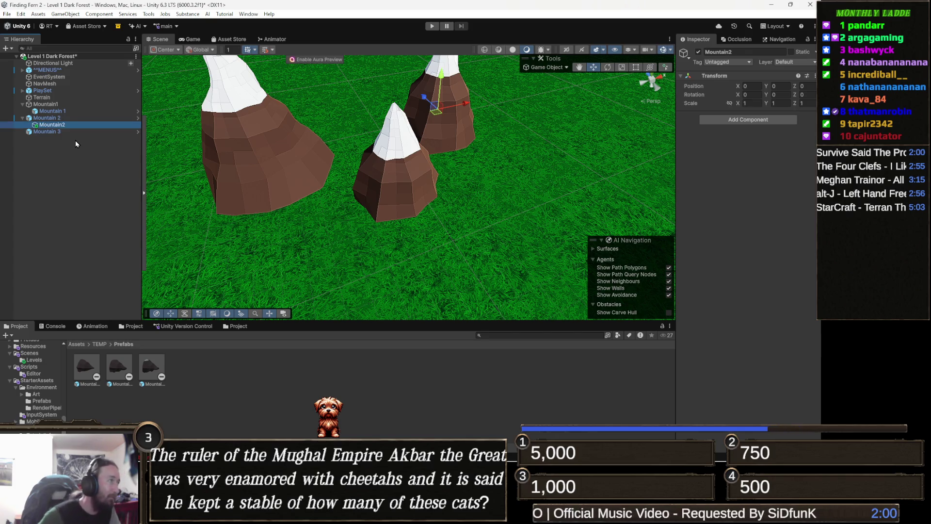
Move Mountain2 to the scene root with X rotation 0 and scale 1.
{"action": "left_click", "coordinate": [22, 104]}
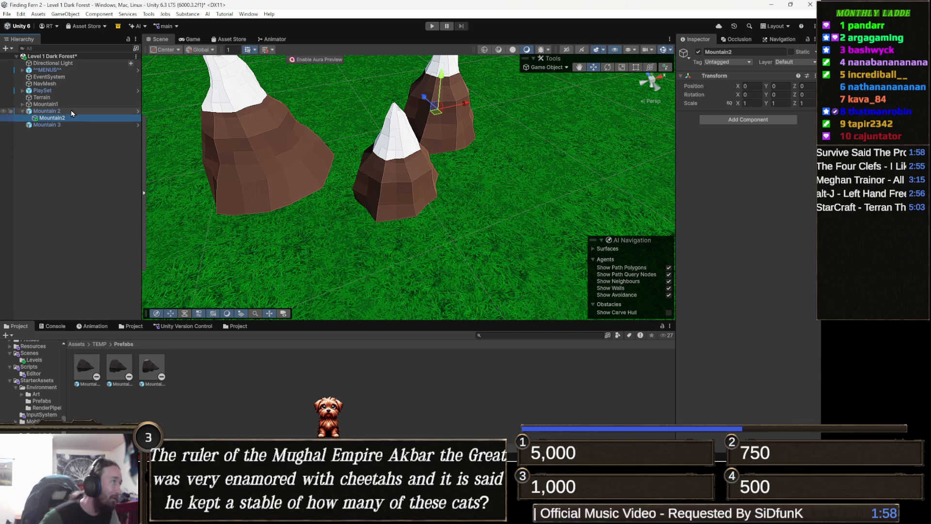
{"action": "mouse_move", "coordinate": [53, 118]}
{"action": "left_mouse_down"}
{"action": "mouse_move", "coordinate": [67, 111]}
{"action": "mouse_move", "coordinate": [58, 118]}
{"action": "mouse_move", "coordinate": [61, 109]}
{"action": "left_mouse_up"}
{"action": "left_click", "coordinate": [752, 94]}
{"action": "type", "text": "0"}
{"action": "left_click", "coordinate": [758, 104]}
{"action": "type", "text": "1"}
{"action": "key", "text": "Return"}
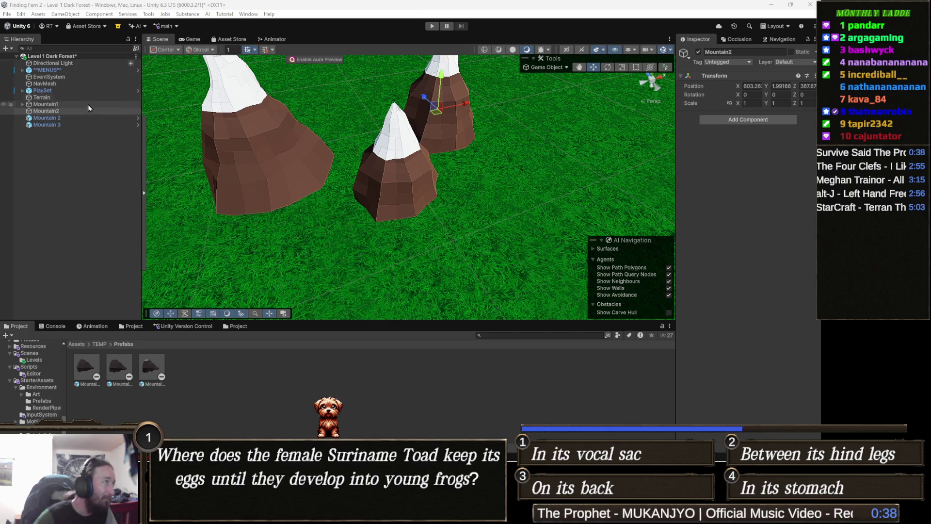
Parent the Mountain 2 hill to Mountain2 and create an empty Mountain3 under the Mountain 3 hill.
{"action": "left_click", "coordinate": [51, 118]}
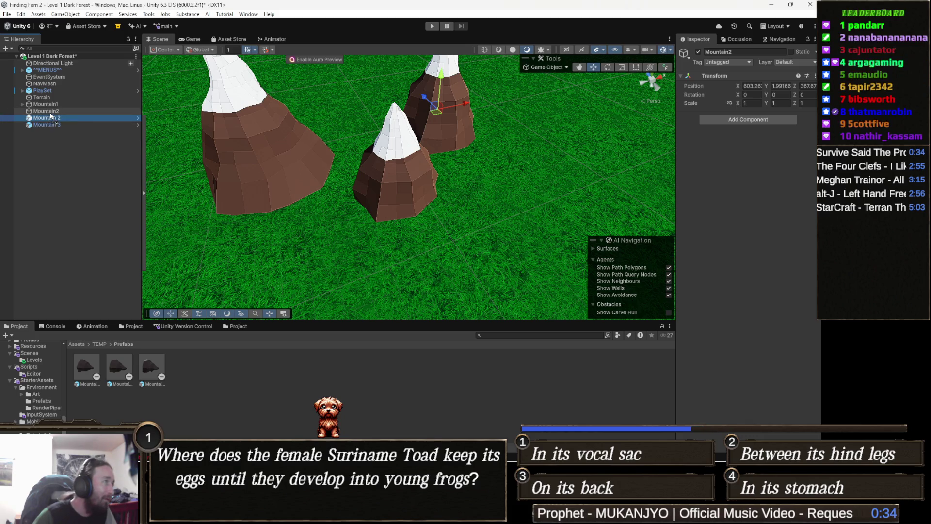
{"action": "key", "text": "Delete"}
{"action": "left_click", "coordinate": [49, 118]}
{"action": "right_click", "coordinate": [51, 121]}
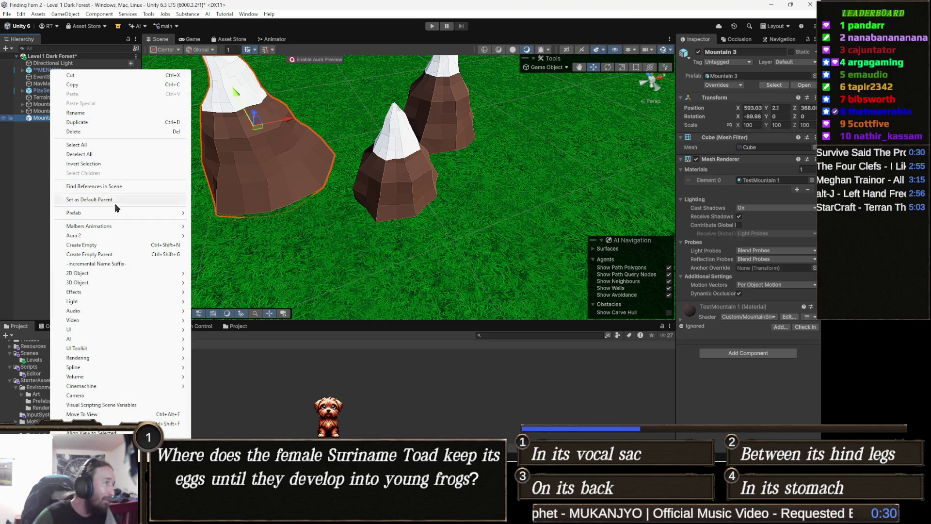
{"action": "left_click", "coordinate": [99, 246]}
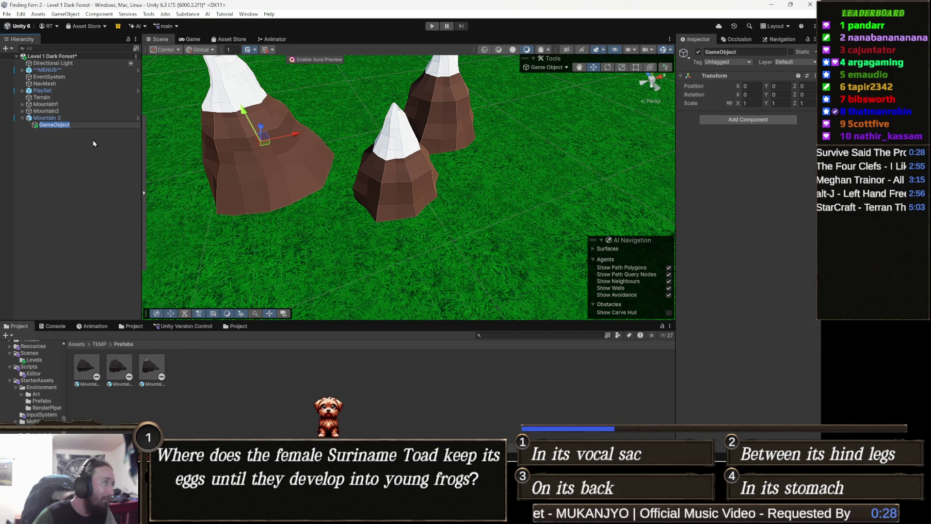
{"action": "type", "text": "Mountain3"}
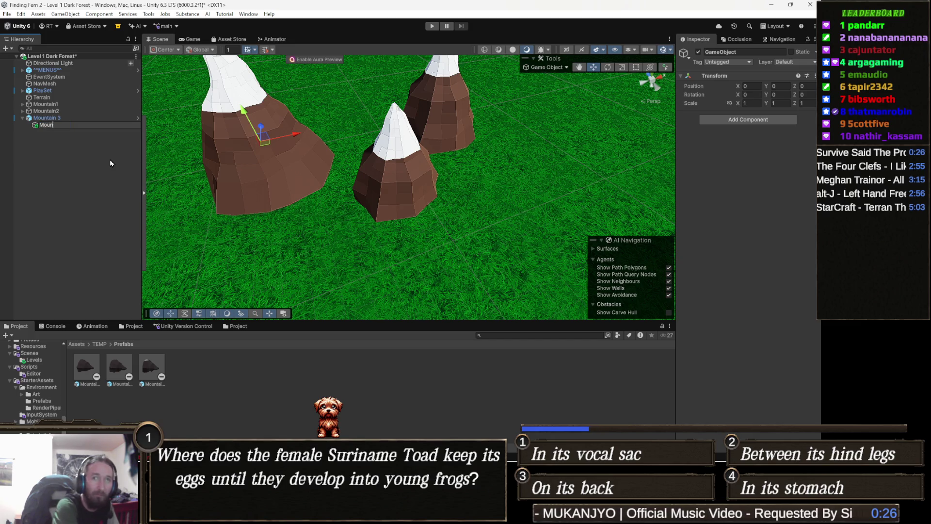
{"action": "key", "text": "Return"}
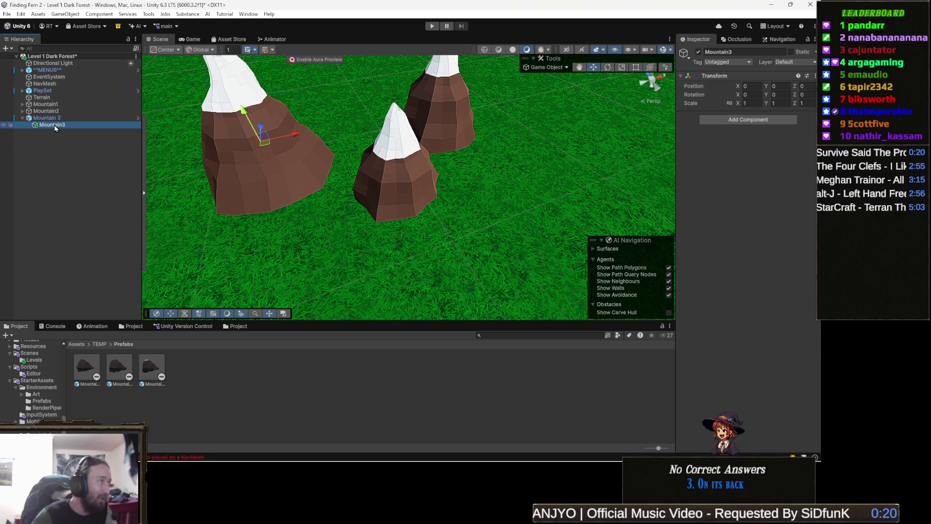
Move Mountain3 to the scene root with X rotation 0 and scale 1.
{"action": "left_click_drag", "start_coordinate": [71, 117], "coordinate": [68, 116]}
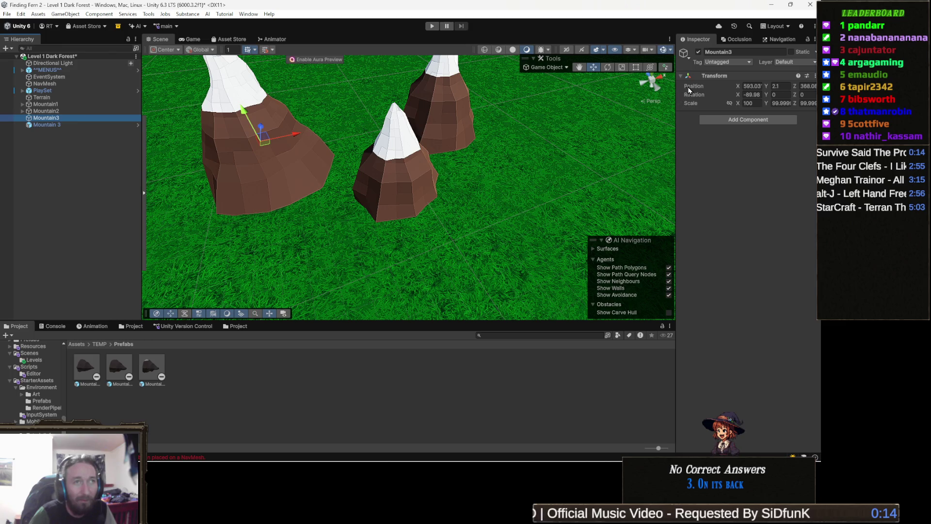
{"action": "left_click", "coordinate": [753, 95]}
{"action": "left_click", "coordinate": [749, 103]}
{"action": "type", "text": "1"}
{"action": "key", "text": "Return"}
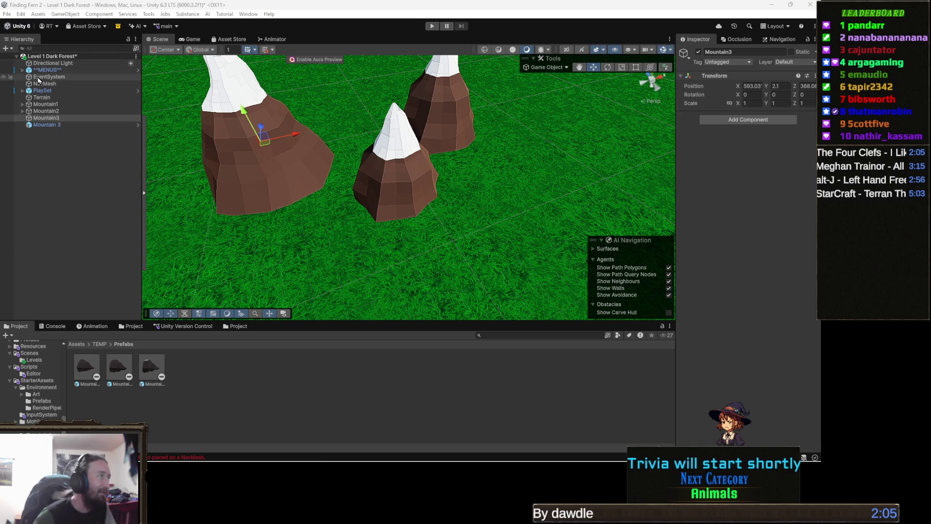
Place the Mountain 3 hill under the Mountain3 empty in the Hierarchy.
{"action": "left_click", "coordinate": [66, 114]}
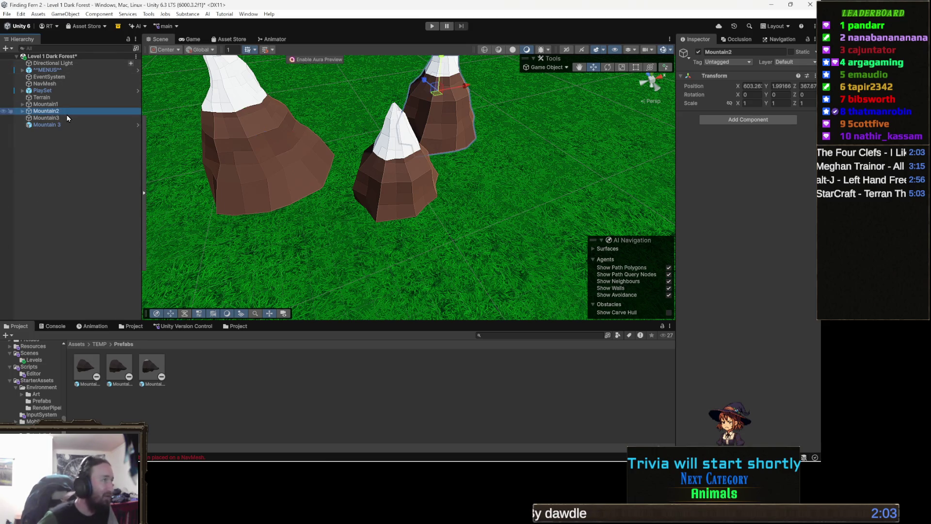
{"action": "left_click", "coordinate": [66, 125]}
{"action": "key", "text": "Delete"}
{"action": "left_click", "coordinate": [58, 120]}
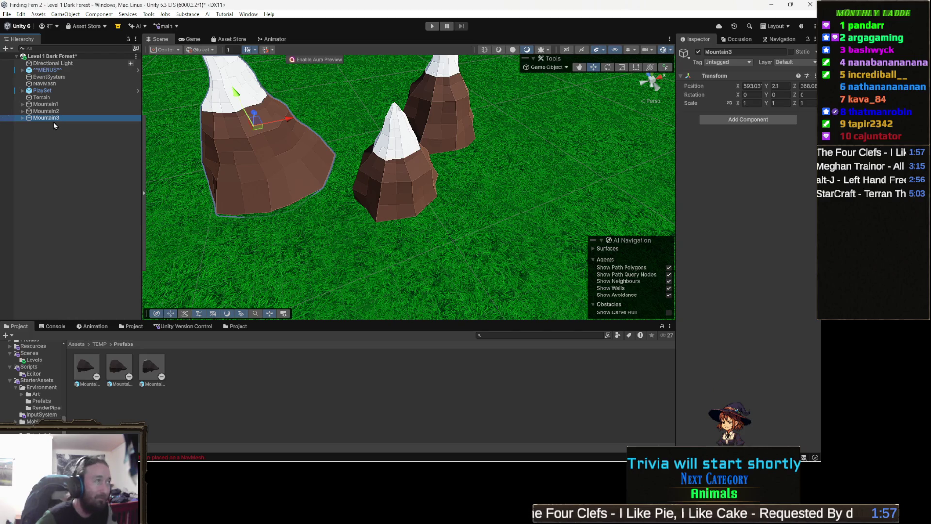
{"action": "left_click", "coordinate": [56, 106]}
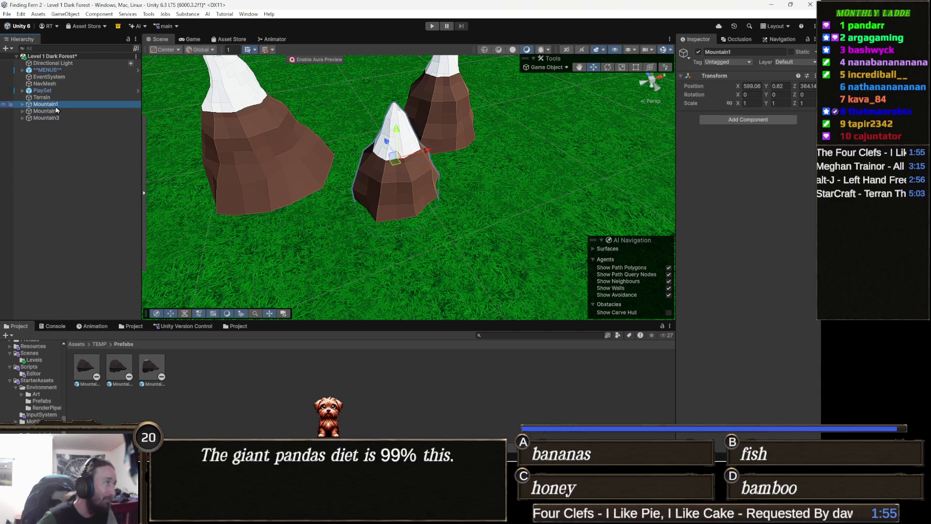
Drag the first mountain prefab into the scene and dismiss the cyclic prefab nesting warning.
{"action": "left_click", "coordinate": [87, 367]}
{"action": "left_click_drag", "start_coordinate": [88, 367], "coordinate": [451, 240]}
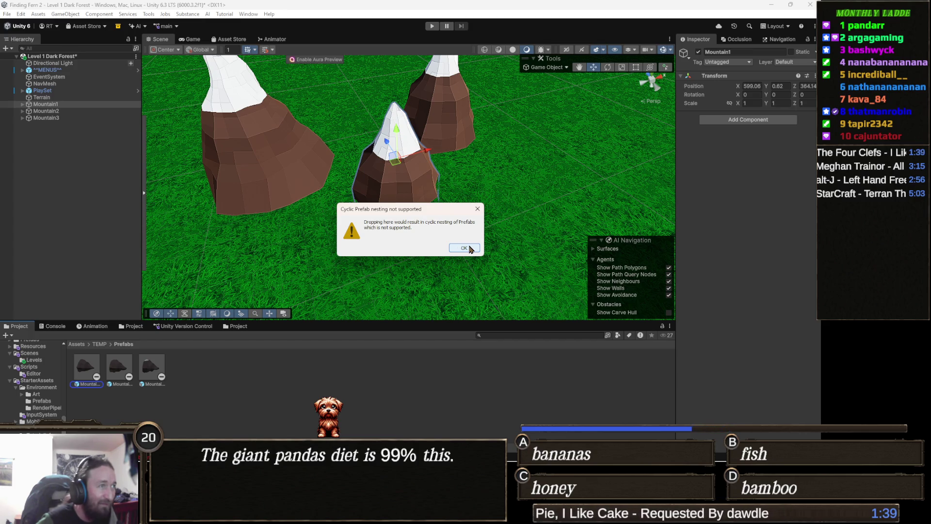
{"action": "left_click", "coordinate": [464, 248]}
{"action": "left_click", "coordinate": [57, 120]}
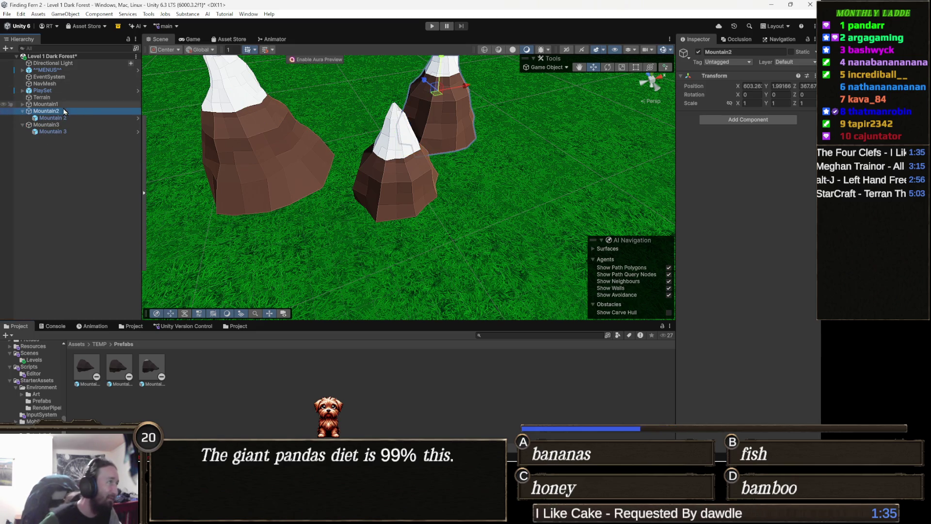
{"action": "right_click", "coordinate": [62, 105]}
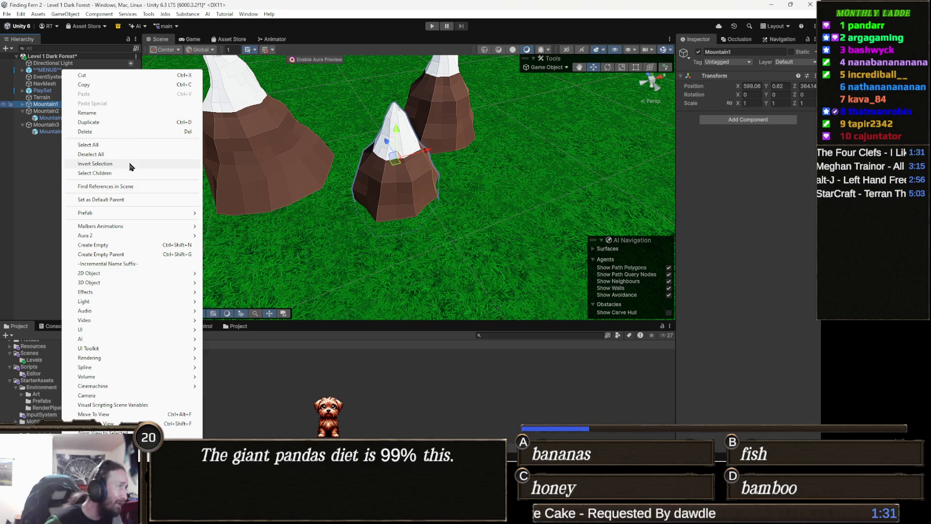
{"action": "mouse_move", "coordinate": [146, 215]}
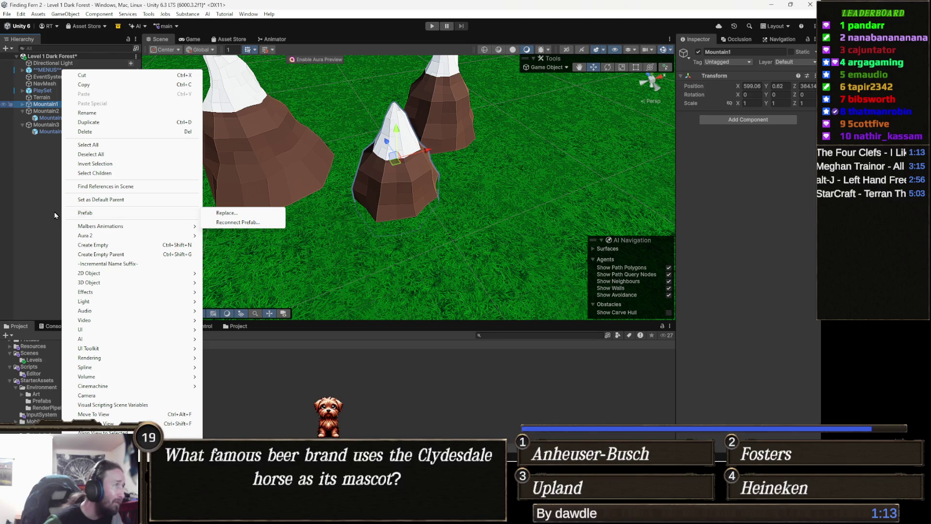
{"action": "left_click", "coordinate": [38, 212]}
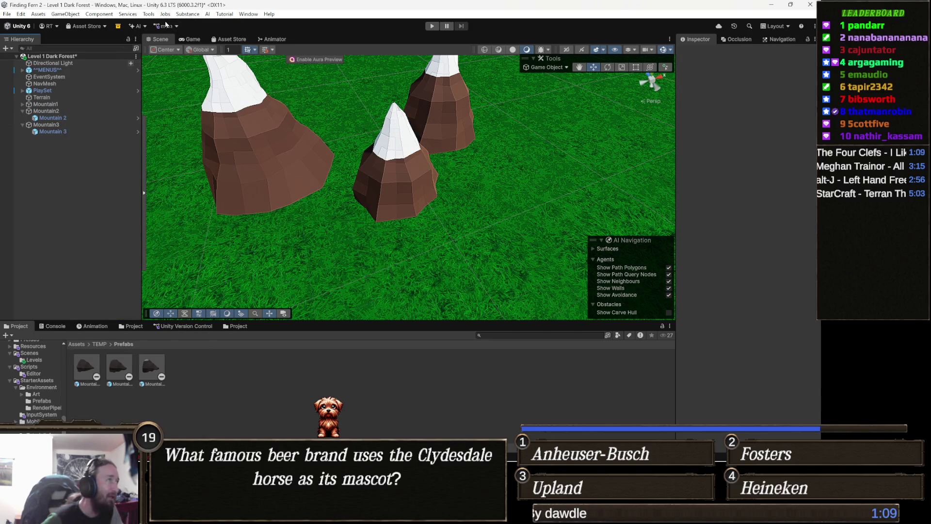
{"action": "left_click", "coordinate": [149, 14]}
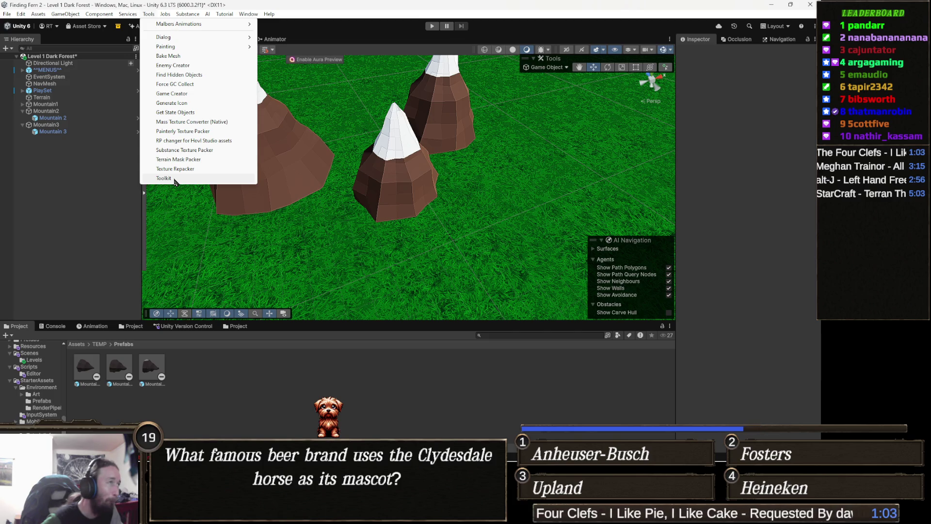
Remove all three mountain entries from the Object Painter's Mountains palette.
{"action": "mouse_move", "coordinate": [196, 48]}
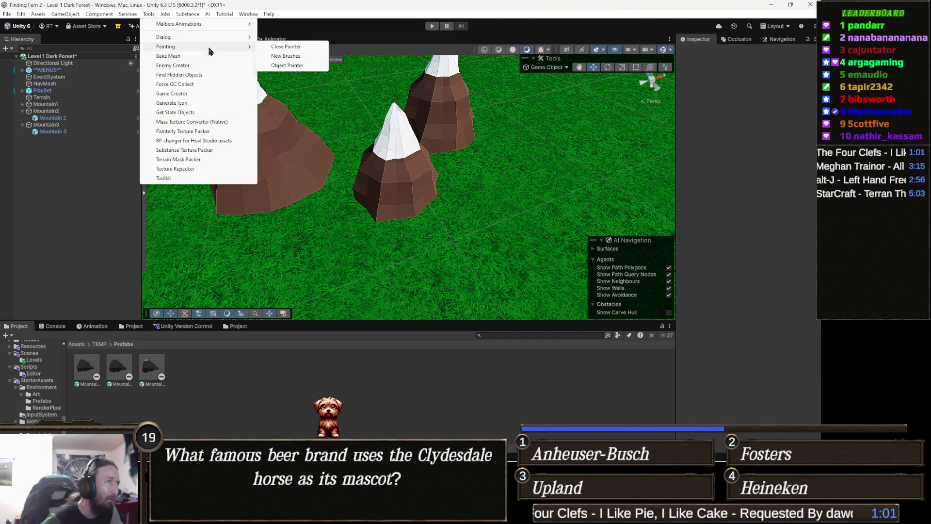
{"action": "left_click", "coordinate": [296, 64]}
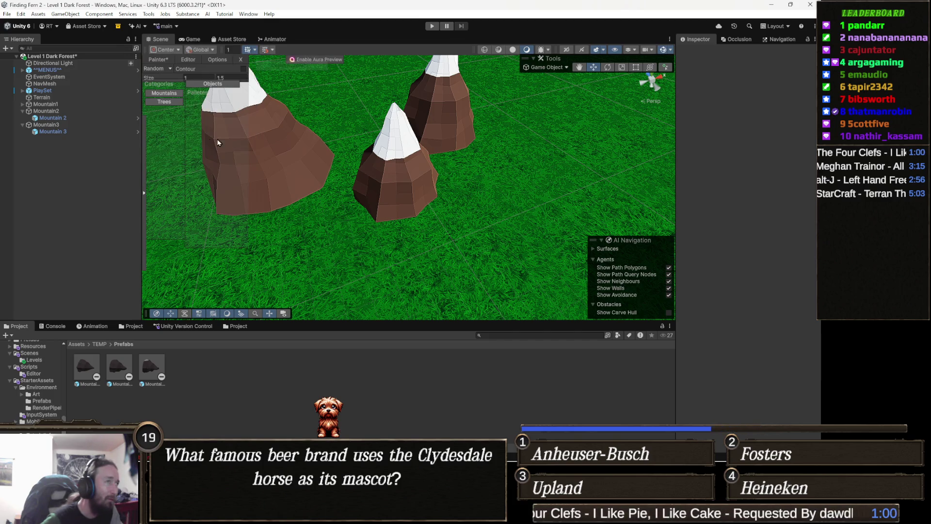
{"action": "left_click", "coordinate": [171, 93]}
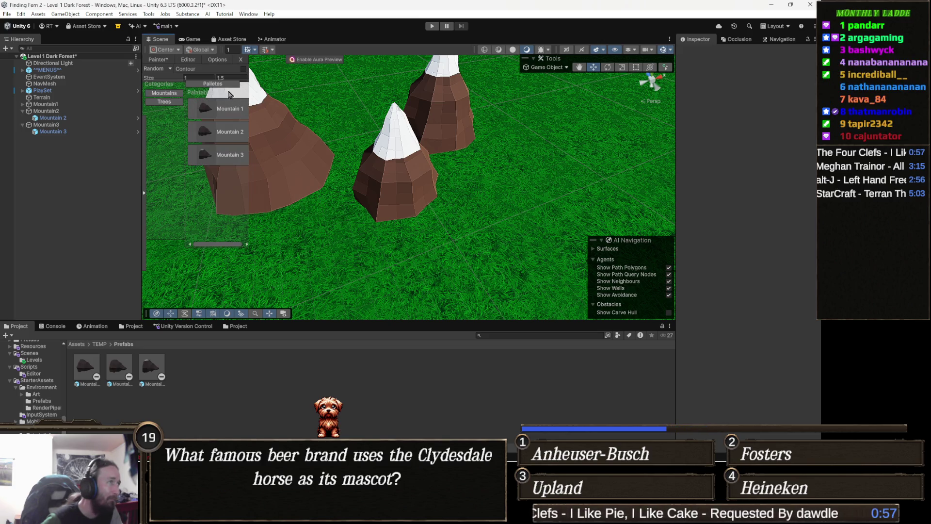
{"action": "left_click", "coordinate": [188, 59]}
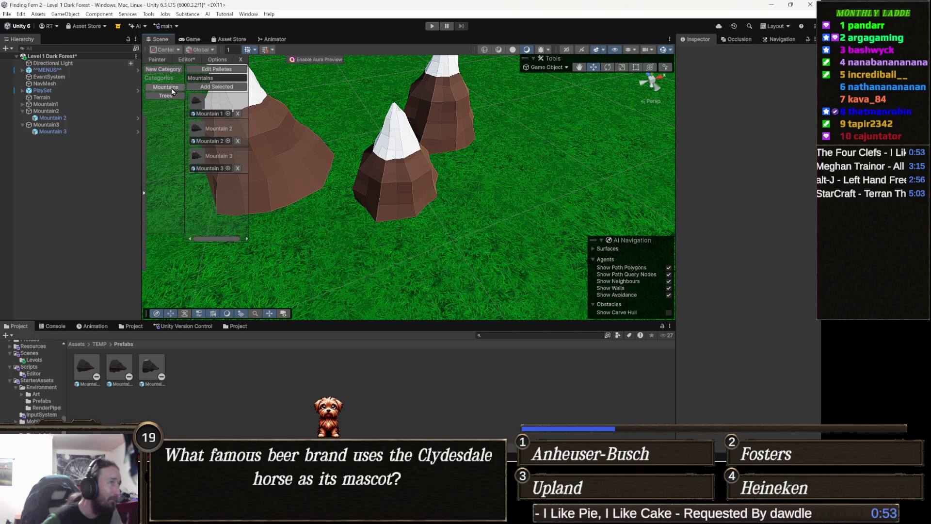
{"action": "left_click", "coordinate": [238, 114]}
{"action": "left_click", "coordinate": [238, 113]}
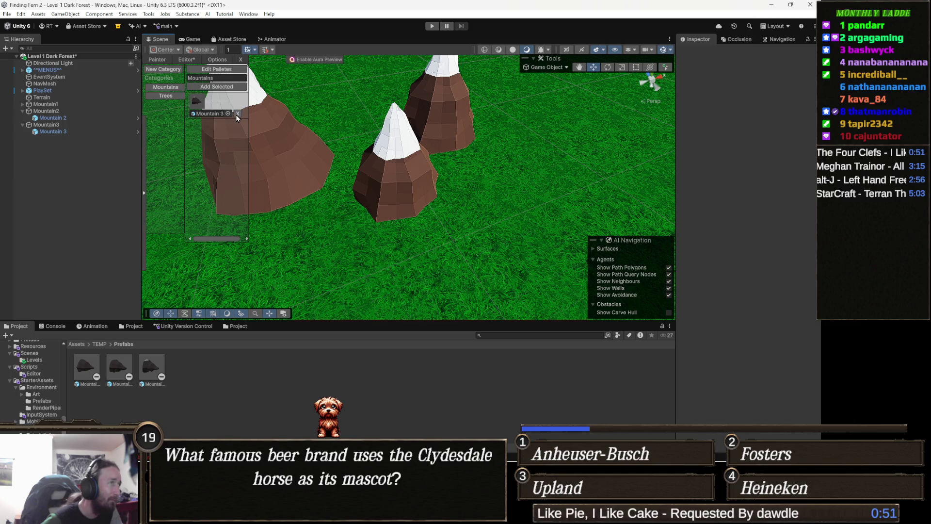
{"action": "left_click", "coordinate": [238, 114]}
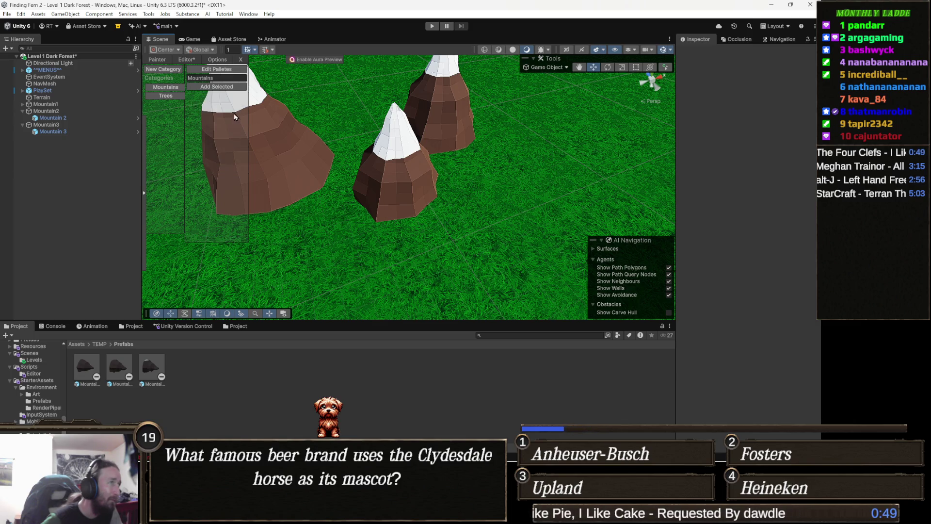
Delete the three old mountain prefabs from the Prefabs folder.
{"action": "left_click", "coordinate": [87, 371]}
{"action": "left_click", "coordinate": [147, 373], "text": "shift"}
{"action": "key", "text": "Delete"}
{"action": "key", "text": "Return"}
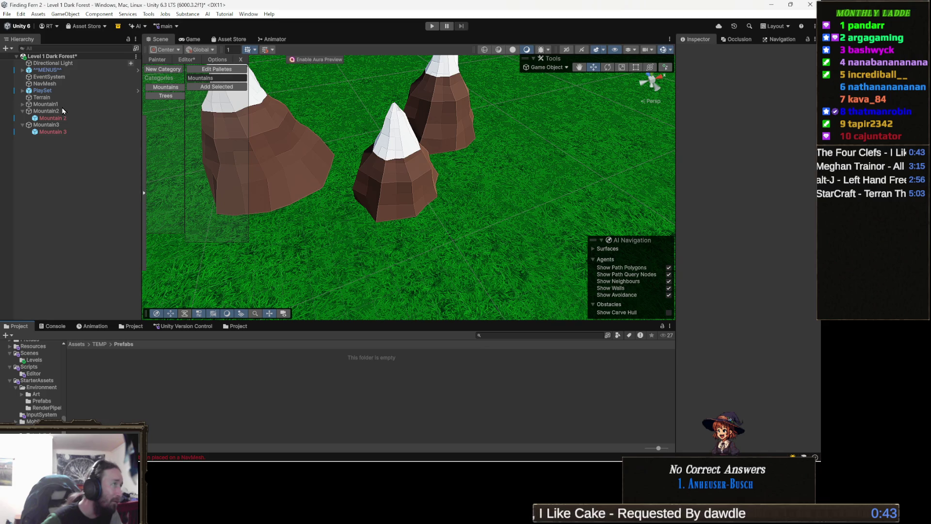
Create Mountain1, Mountain2 and Mountain3 prefabs in the TEMP/Prefabs folder from the Hierarchy.
{"action": "mouse_move", "coordinate": [56, 103]}
{"action": "left_mouse_down"}
{"action": "mouse_move", "coordinate": [122, 219]}
{"action": "mouse_move", "coordinate": [194, 393]}
{"action": "left_mouse_up"}
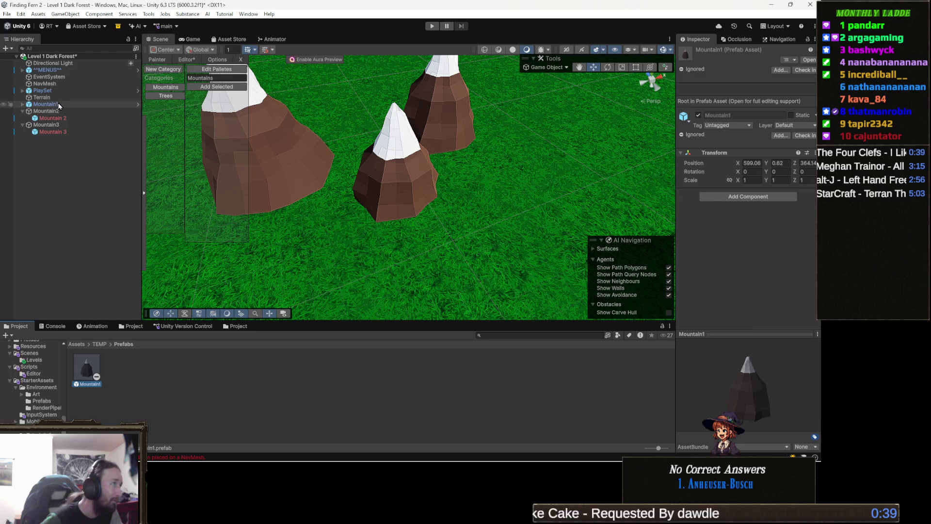
{"action": "mouse_move", "coordinate": [63, 112]}
{"action": "left_mouse_down"}
{"action": "mouse_move", "coordinate": [97, 374]}
{"action": "mouse_move", "coordinate": [144, 388]}
{"action": "left_mouse_up"}
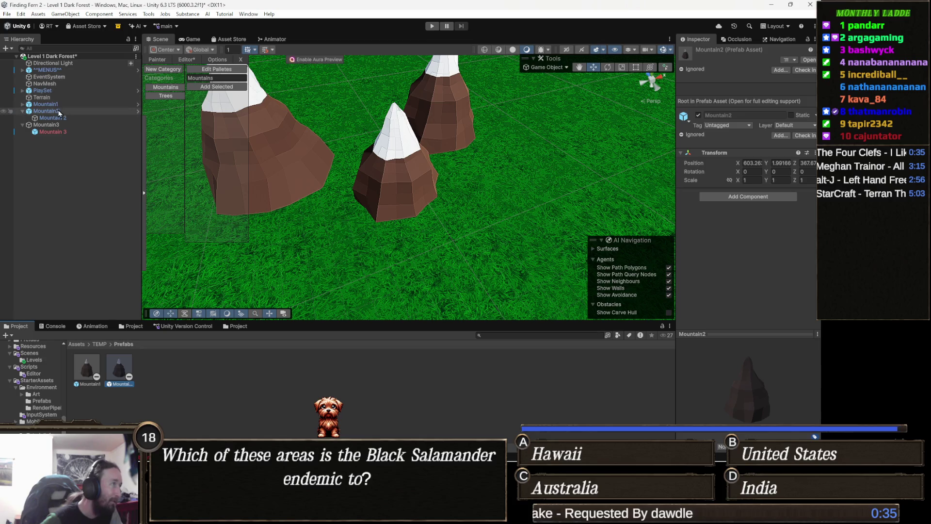
{"action": "mouse_move", "coordinate": [169, 341]}
{"action": "left_mouse_down"}
{"action": "mouse_move", "coordinate": [181, 369]}
{"action": "mouse_move", "coordinate": [202, 382]}
{"action": "left_mouse_up"}
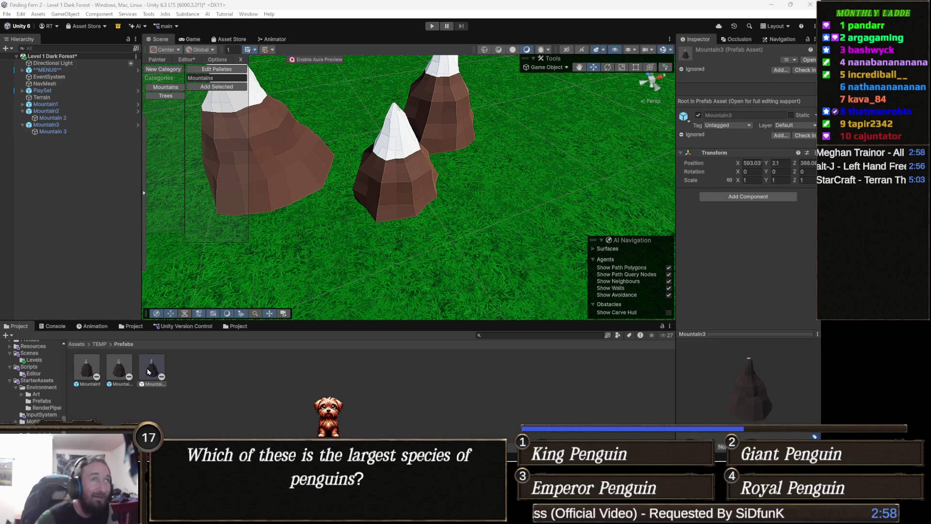
{"action": "left_click", "coordinate": [101, 374]}
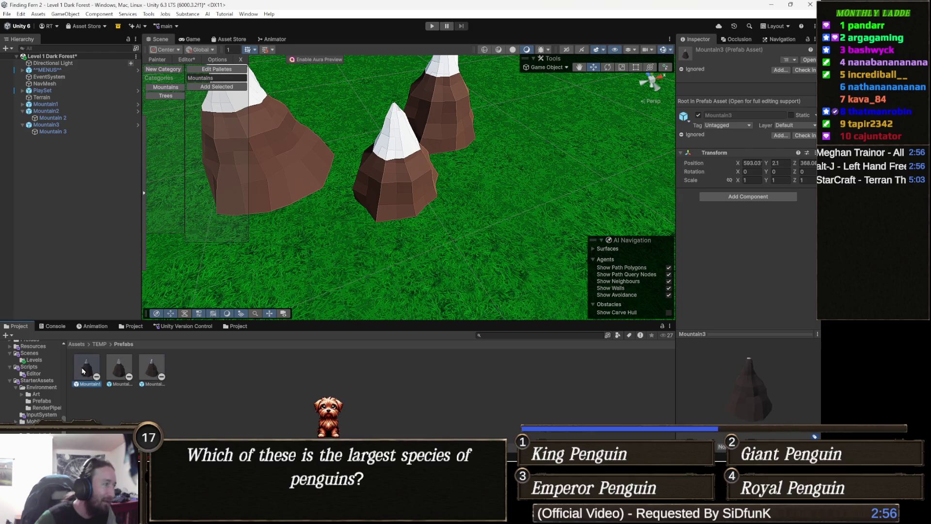
Add all three mountain prefabs to the Mountains palette, then view the Main palette's entries.
{"action": "left_click", "coordinate": [152, 369], "text": "shift"}
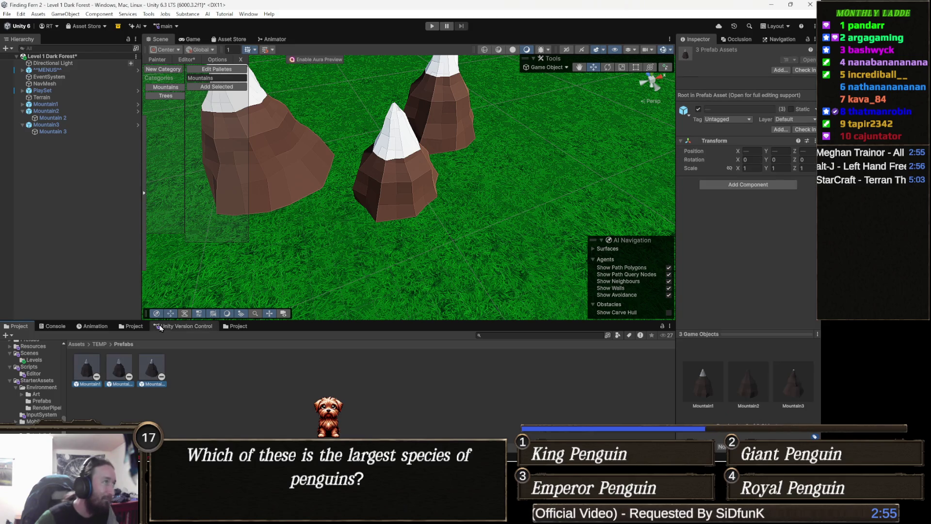
{"action": "left_click", "coordinate": [226, 87]}
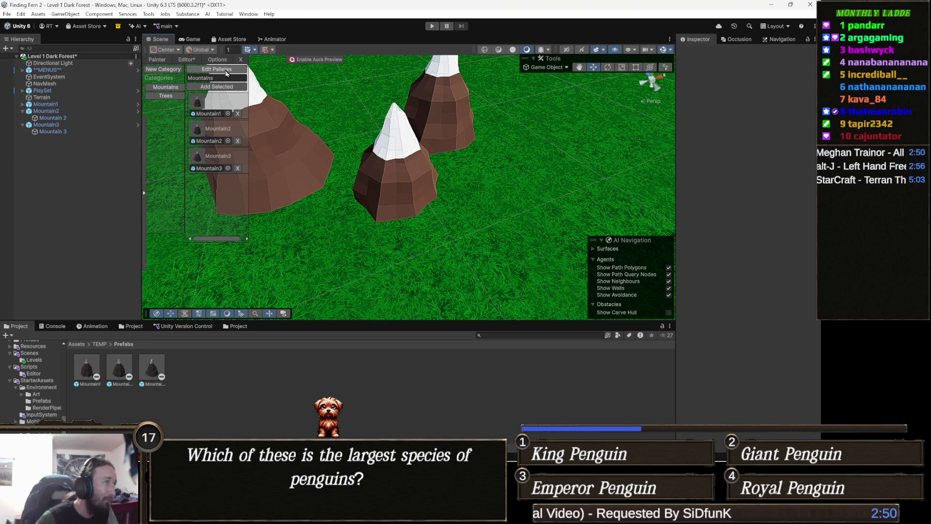
{"action": "left_click", "coordinate": [226, 70]}
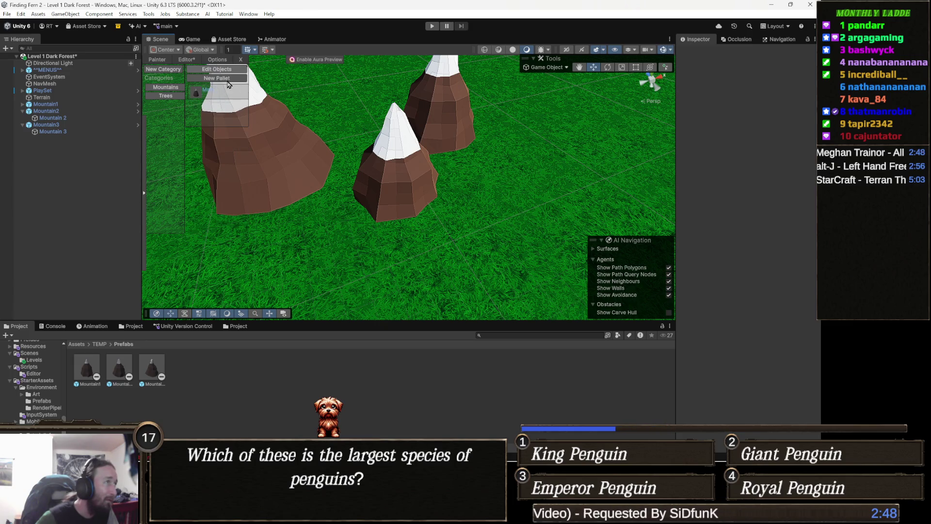
{"action": "left_click", "coordinate": [207, 96]}
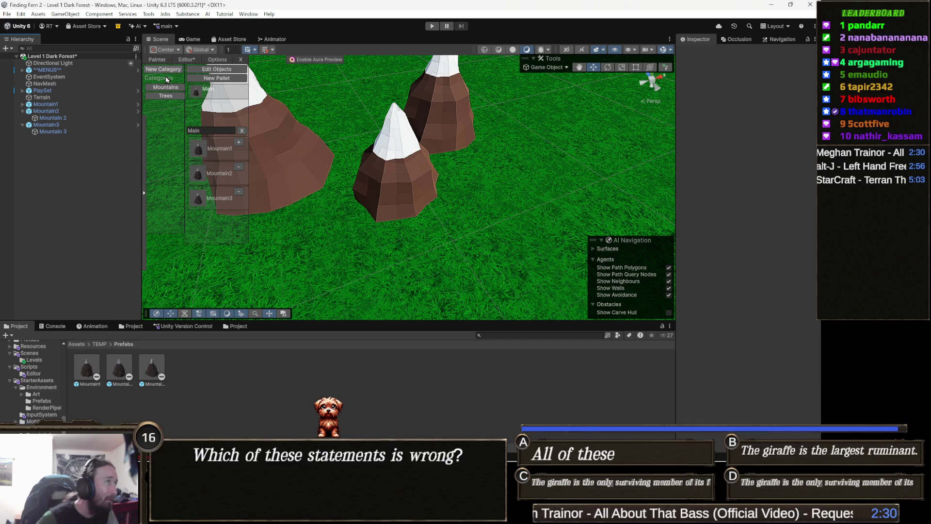
Choose the Main palette in the Painter with Random placement mode.
{"action": "left_click", "coordinate": [157, 59]}
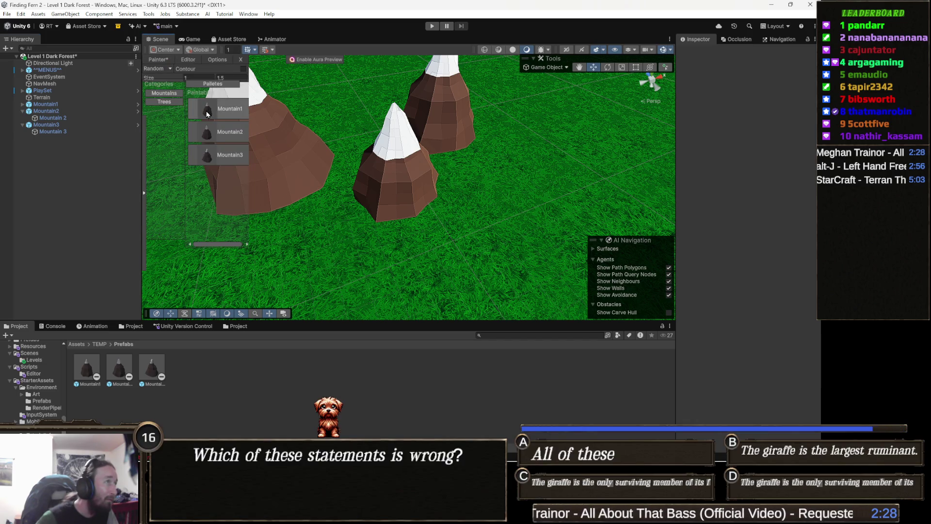
{"action": "left_click", "coordinate": [220, 84]}
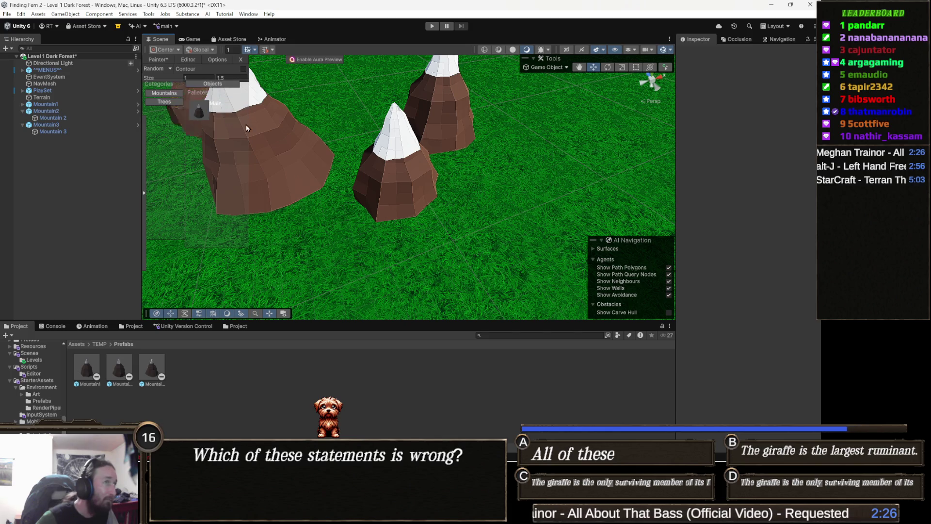
{"action": "left_click", "coordinate": [362, 186]}
{"action": "scroll", "coordinate": [362, 187], "scroll_direction": "down", "scroll_amount": 3}
{"action": "left_click_drag", "start_coordinate": [362, 186], "coordinate": [358, 126]}
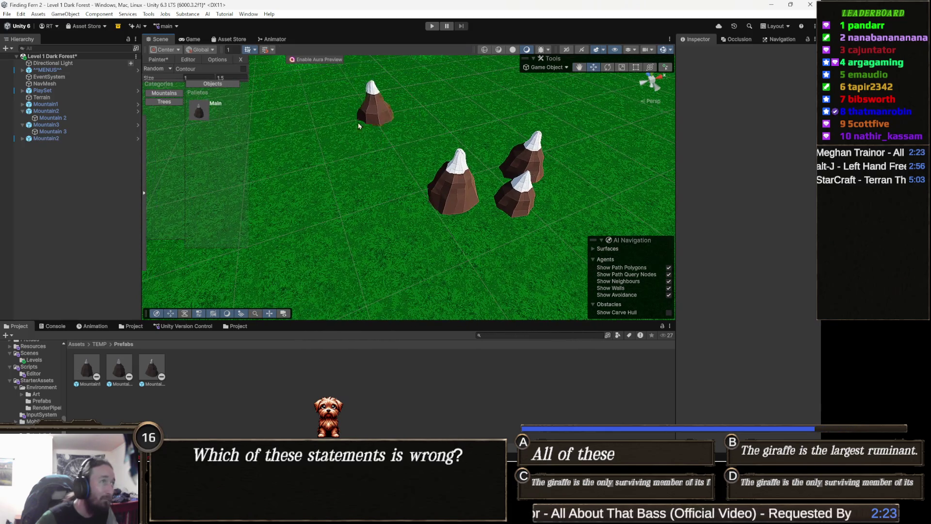
{"action": "left_click", "coordinate": [164, 69]}
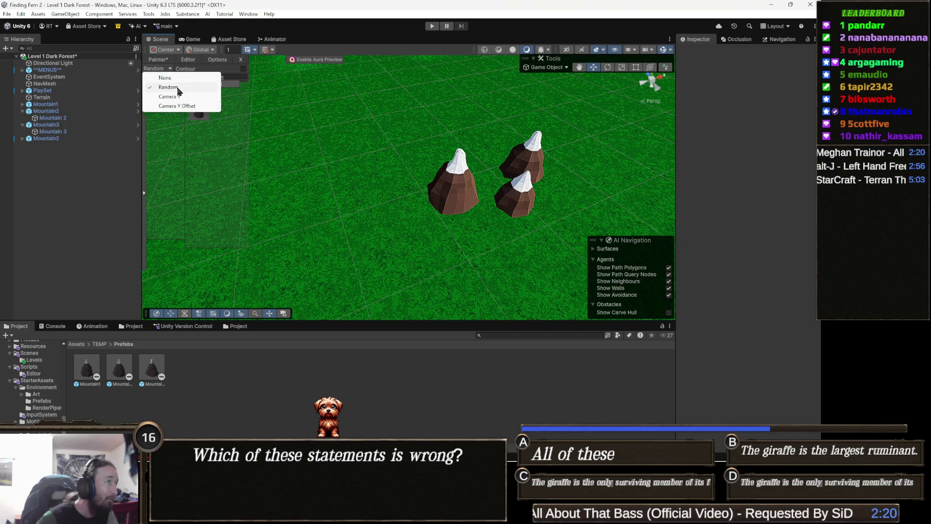
{"action": "left_click", "coordinate": [170, 80]}
Paint a group of mountains and a curving line of mountains across the terrain.
{"action": "left_click", "coordinate": [342, 130]}
{"action": "left_click", "coordinate": [387, 117]}
{"action": "left_click", "coordinate": [361, 138]}
{"action": "left_click", "coordinate": [338, 142]}
{"action": "mouse_move", "coordinate": [338, 141]}
{"action": "left_mouse_down"}
{"action": "mouse_move", "coordinate": [429, 100]}
{"action": "mouse_move", "coordinate": [417, 143]}
{"action": "mouse_move", "coordinate": [295, 169]}
{"action": "mouse_move", "coordinate": [311, 106]}
{"action": "mouse_move", "coordinate": [296, 78]}
{"action": "mouse_move", "coordinate": [262, 90]}
{"action": "mouse_move", "coordinate": [293, 132]}
{"action": "mouse_move", "coordinate": [339, 155]}
{"action": "mouse_move", "coordinate": [402, 160]}
{"action": "mouse_move", "coordinate": [400, 87]}
{"action": "mouse_move", "coordinate": [311, 142]}
{"action": "mouse_move", "coordinate": [297, 85]}
{"action": "left_mouse_up"}
Paint more mountains at the cluster's left and bottom, then inspect it from an oblique angle.
{"action": "left_click_drag", "start_coordinate": [286, 175], "coordinate": [262, 194]}
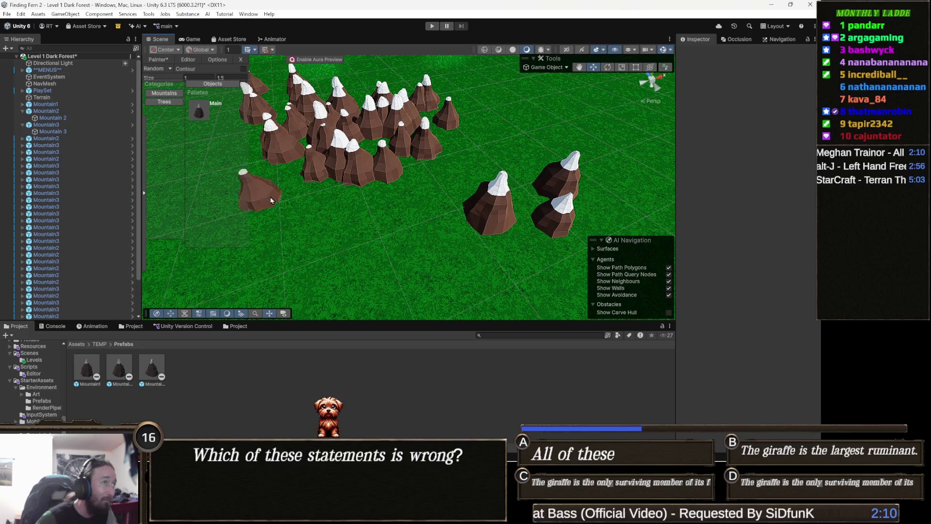
{"action": "left_click_drag", "start_coordinate": [301, 242], "coordinate": [301, 340]}
{"action": "scroll", "coordinate": [443, 266], "scroll_direction": "down", "scroll_amount": 10}
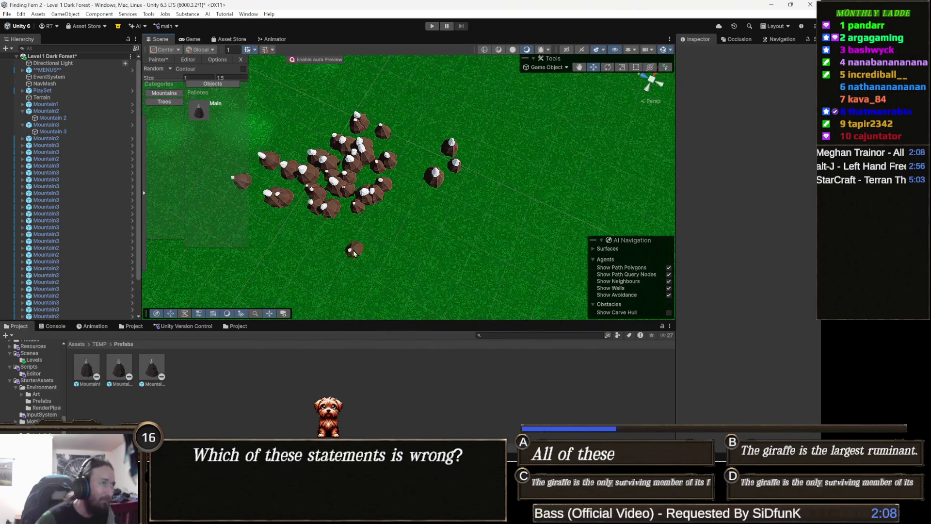
{"action": "scroll", "coordinate": [403, 245], "scroll_direction": "up", "scroll_amount": 3}
{"action": "mouse_move", "coordinate": [403, 246]}
{"action": "left_mouse_down"}
{"action": "mouse_move", "coordinate": [403, 189]}
{"action": "mouse_move", "coordinate": [429, 225]}
{"action": "mouse_move", "coordinate": [481, 262]}
{"action": "mouse_move", "coordinate": [436, 242]}
{"action": "mouse_move", "coordinate": [417, 204]}
{"action": "mouse_move", "coordinate": [426, 185]}
{"action": "left_mouse_up"}
{"action": "scroll", "coordinate": [402, 188], "scroll_direction": "up", "scroll_amount": 1}
{"action": "scroll", "coordinate": [408, 204], "scroll_direction": "up", "scroll_amount": 3}
{"action": "scroll", "coordinate": [410, 208], "scroll_direction": "down", "scroll_amount": 2}
Undo the painted mountains in four batches, leaving the original three hills and one copy.
{"action": "scroll", "coordinate": [412, 213], "scroll_direction": "up", "scroll_amount": 2}
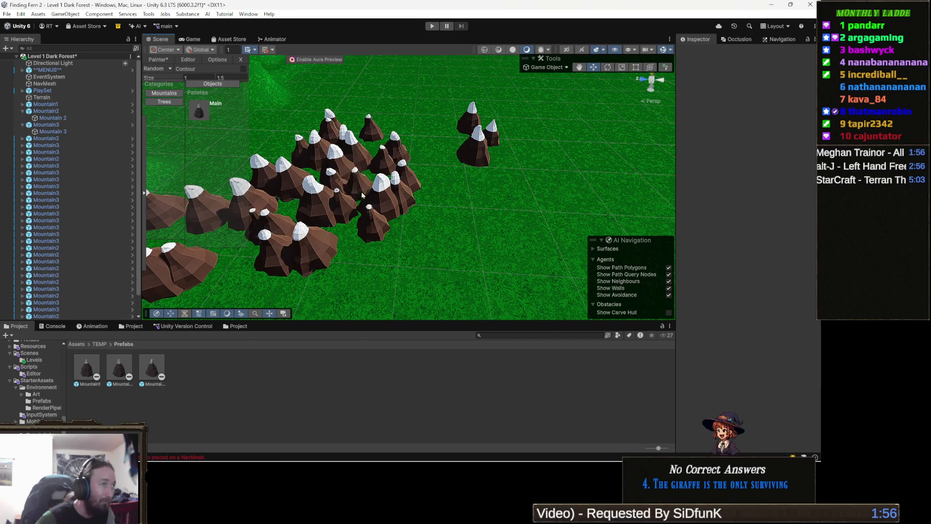
{"action": "left_click_drag", "start_coordinate": [358, 184], "coordinate": [372, 196]}
{"action": "key", "text": "ctrl+z"}
{"action": "key", "text": "ctrl+z"}
{"action": "key", "text": "ctrl+z"}
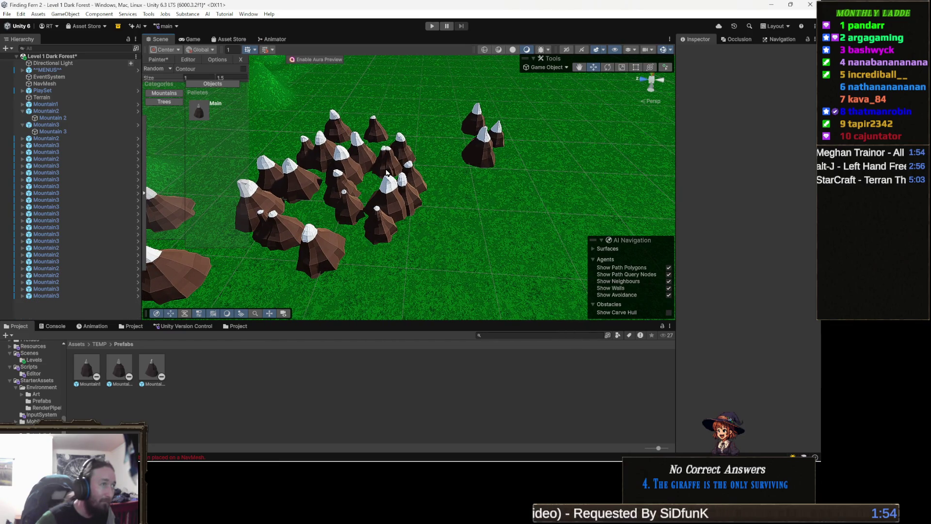
{"action": "key", "text": "ctrl+z"}
{"action": "key", "text": "ctrl+z"}
{"action": "key", "text": "ctrl+z"}
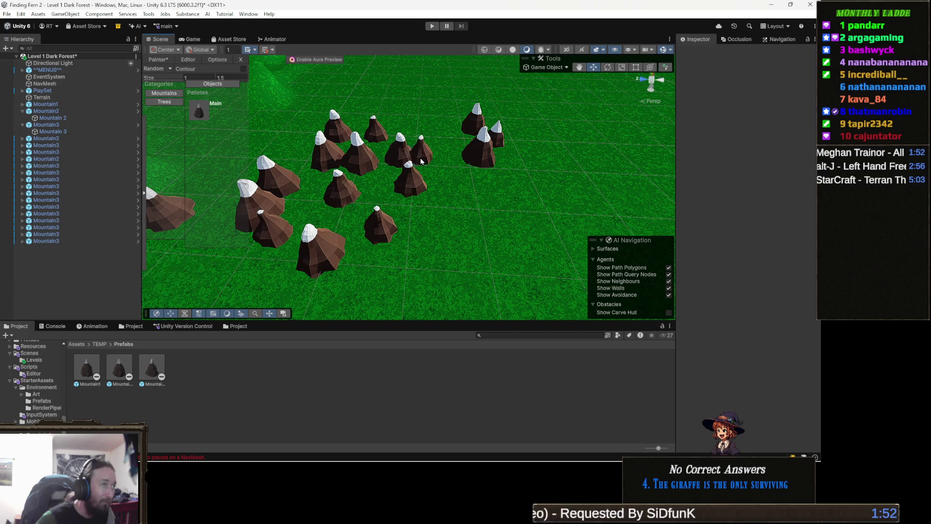
{"action": "key", "text": "ctrl+z"}
{"action": "key", "text": "ctrl+z"}
{"action": "key", "text": "ctrl+z"}
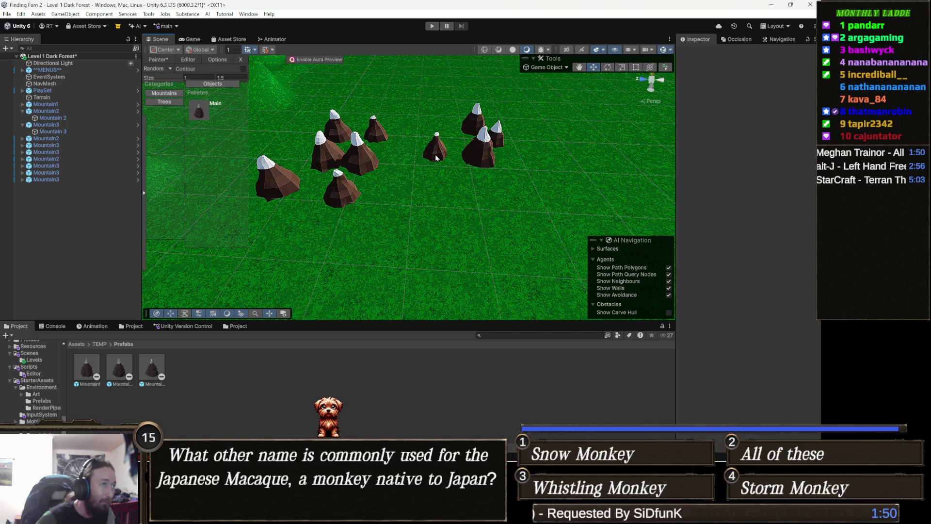
{"action": "key", "text": "ctrl+z"}
{"action": "key", "text": "ctrl+z"}
{"action": "key", "text": "ctrl+z"}
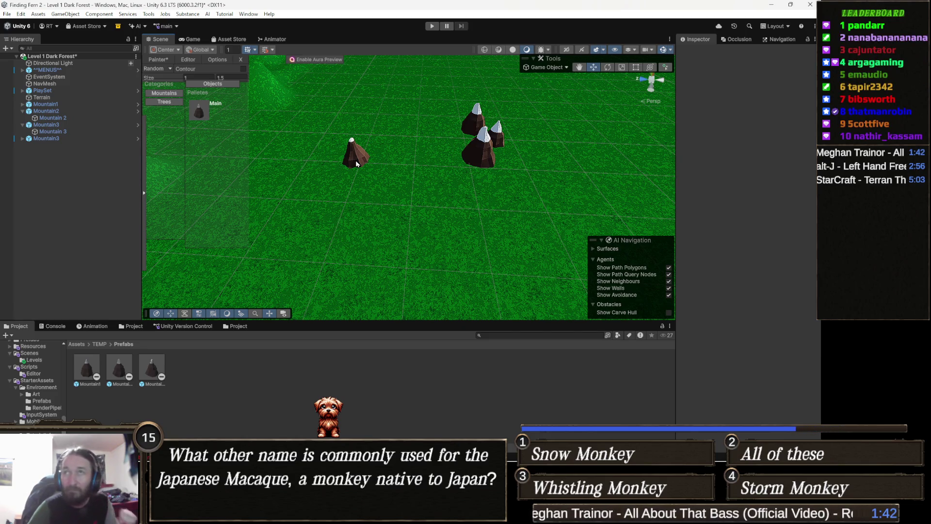
{"action": "mouse_move", "coordinate": [356, 160]}
{"action": "left_mouse_down"}
{"action": "mouse_move", "coordinate": [208, 151]}
{"action": "mouse_move", "coordinate": [388, 157]}
{"action": "mouse_move", "coordinate": [326, 154]}
{"action": "left_mouse_up"}
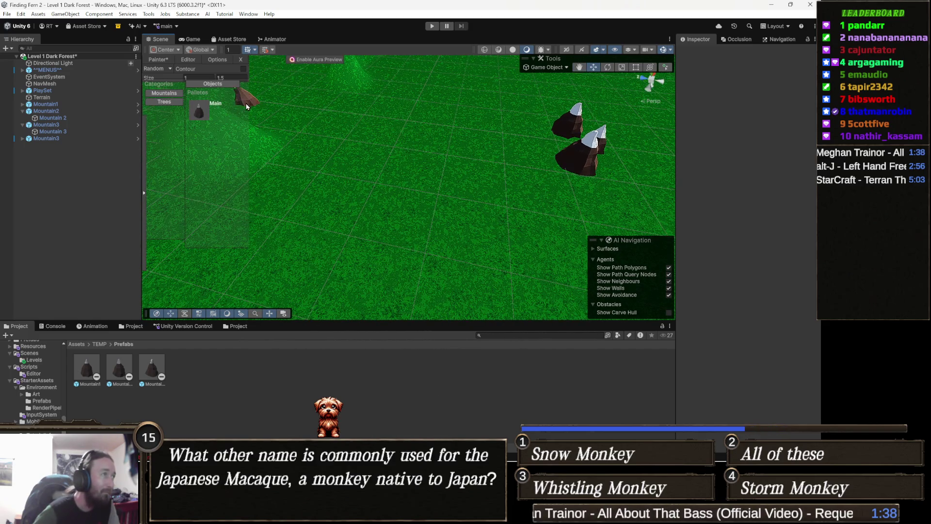
Enter 2 for a larger size range and paint more mountains around the cluster.
{"action": "type", "text": "2"}
{"action": "left_click", "coordinate": [310, 127]}
{"action": "left_click", "coordinate": [373, 104]}
{"action": "left_click", "coordinate": [381, 123]}
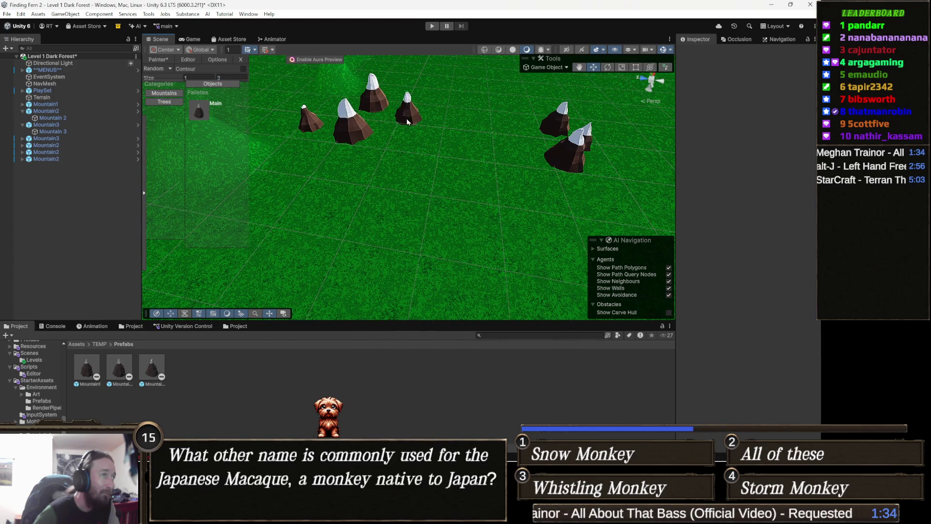
{"action": "left_click", "coordinate": [351, 141]}
{"action": "mouse_move", "coordinate": [359, 111]}
{"action": "left_mouse_down"}
{"action": "mouse_move", "coordinate": [320, 121]}
{"action": "mouse_move", "coordinate": [350, 126]}
{"action": "mouse_move", "coordinate": [332, 152]}
{"action": "mouse_move", "coordinate": [369, 140]}
{"action": "mouse_move", "coordinate": [395, 104]}
{"action": "mouse_move", "coordinate": [329, 97]}
{"action": "mouse_move", "coordinate": [392, 131]}
{"action": "mouse_move", "coordinate": [449, 128]}
{"action": "mouse_move", "coordinate": [334, 160]}
{"action": "mouse_move", "coordinate": [461, 126]}
{"action": "left_mouse_up"}
{"action": "left_click_drag", "start_coordinate": [374, 160], "coordinate": [436, 200]}
Undo the newly painted mountains batch by batch, leaving only a small cluster.
{"action": "key", "text": "ctrl+z"}
{"action": "key", "text": "ctrl+z"}
{"action": "key", "text": "ctrl+z"}
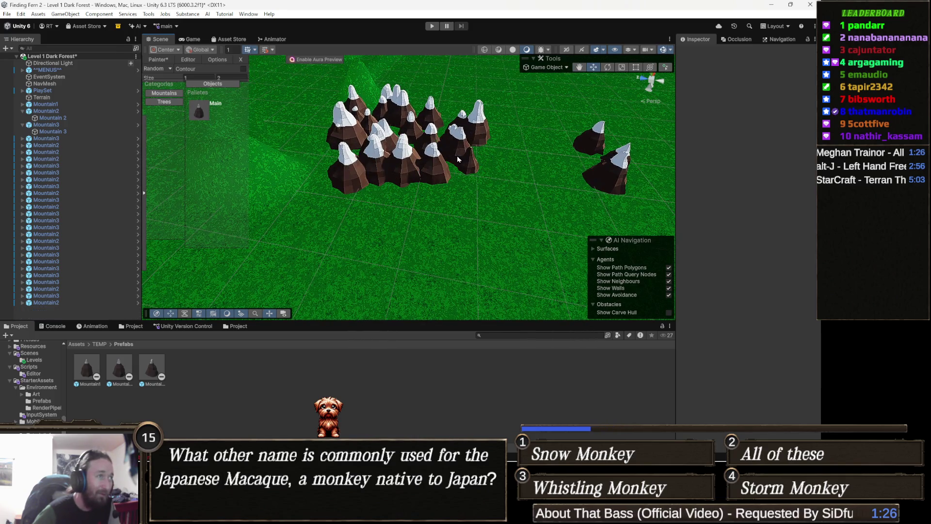
{"action": "key", "text": "ctrl+z"}
{"action": "key", "text": "ctrl+z"}
{"action": "key", "text": "ctrl+z"}
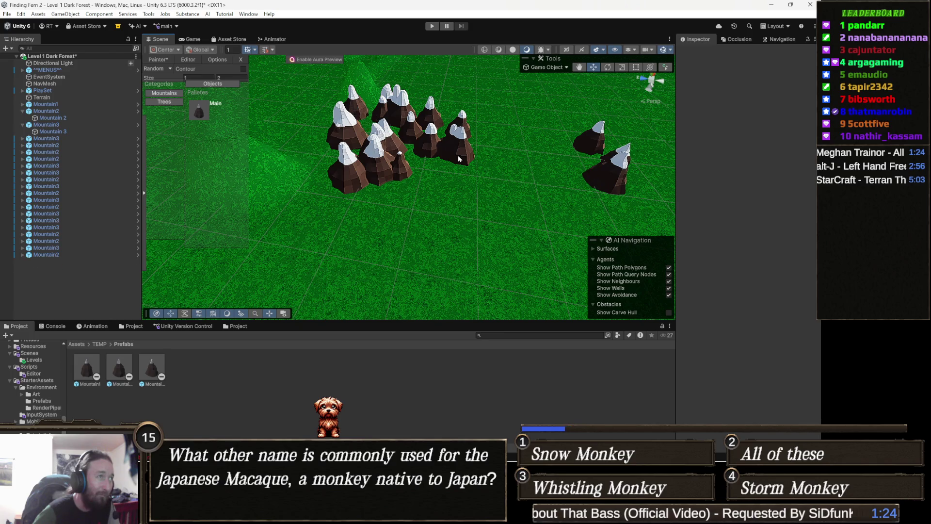
{"action": "key", "text": "ctrl+z"}
{"action": "key", "text": "ctrl+z"}
{"action": "key", "text": "ctrl+z"}
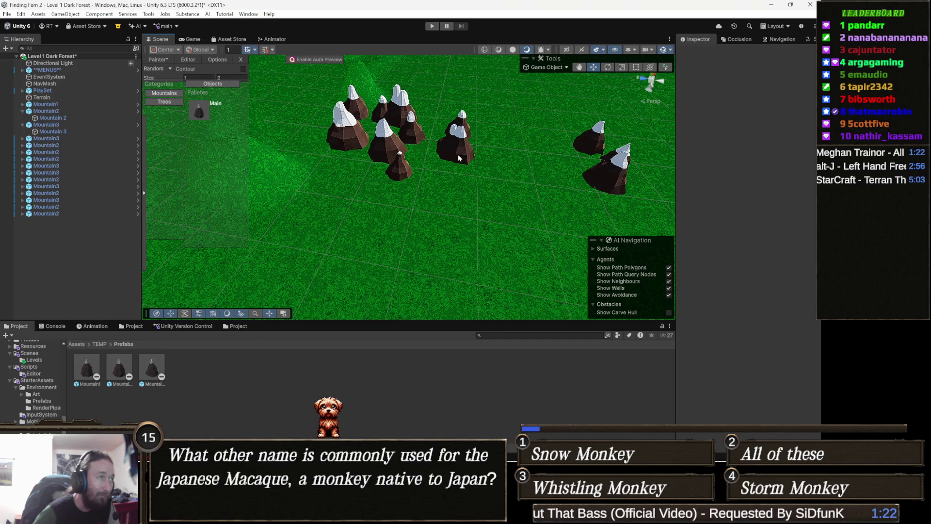
{"action": "key", "text": "ctrl+z"}
{"action": "key", "text": "ctrl+z"}
{"action": "key", "text": "ctrl+z"}
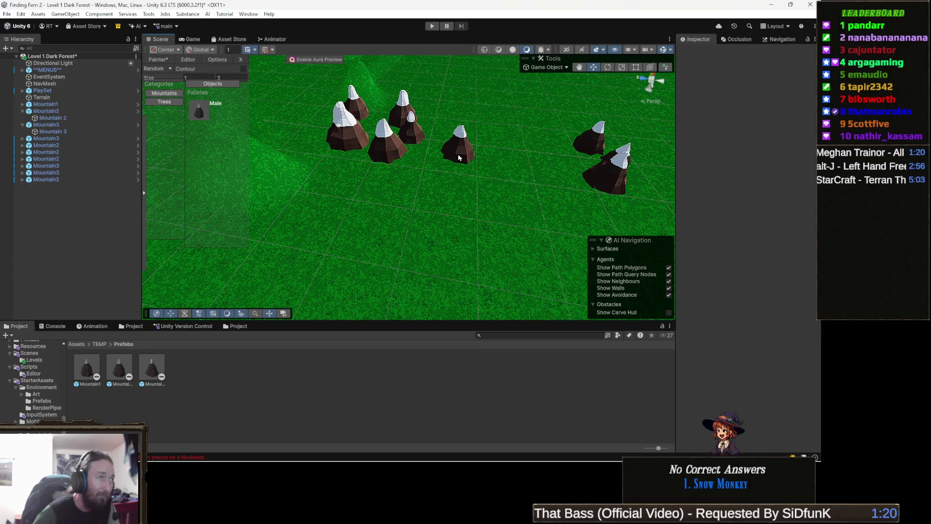
{"action": "key", "text": "ctrl+z"}
{"action": "key", "text": "ctrl+z"}
{"action": "key", "text": "ctrl+z"}
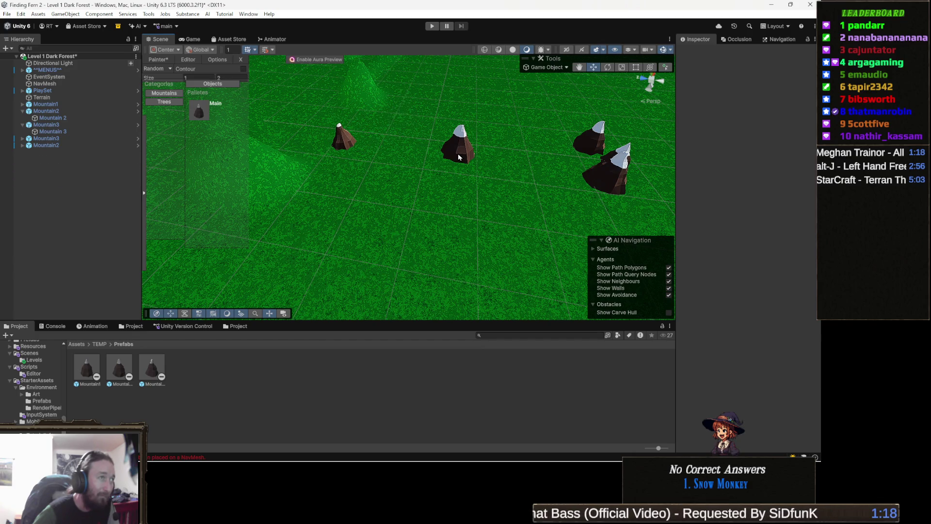
{"action": "key", "text": "ctrl+z"}
{"action": "key", "text": "ctrl+z"}
{"action": "key", "text": "ctrl+z"}
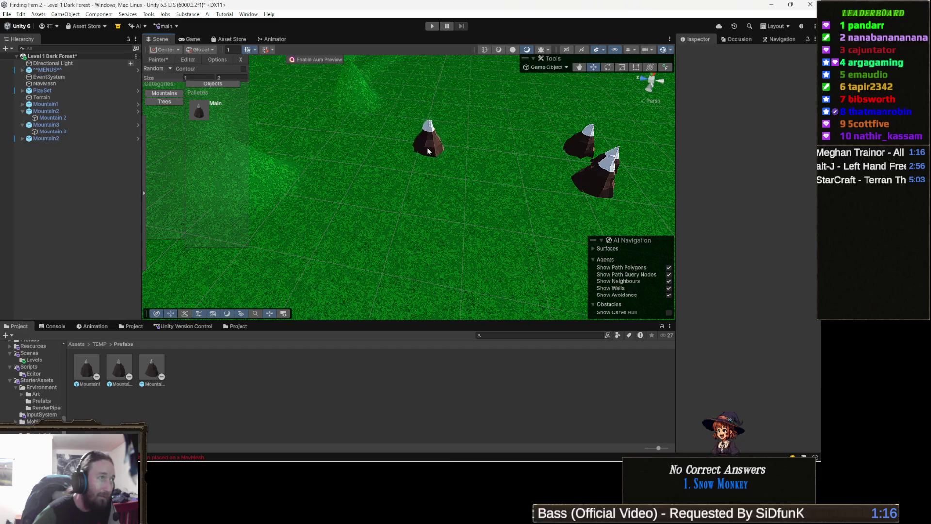
{"action": "left_click_drag", "start_coordinate": [453, 147], "coordinate": [420, 157]}
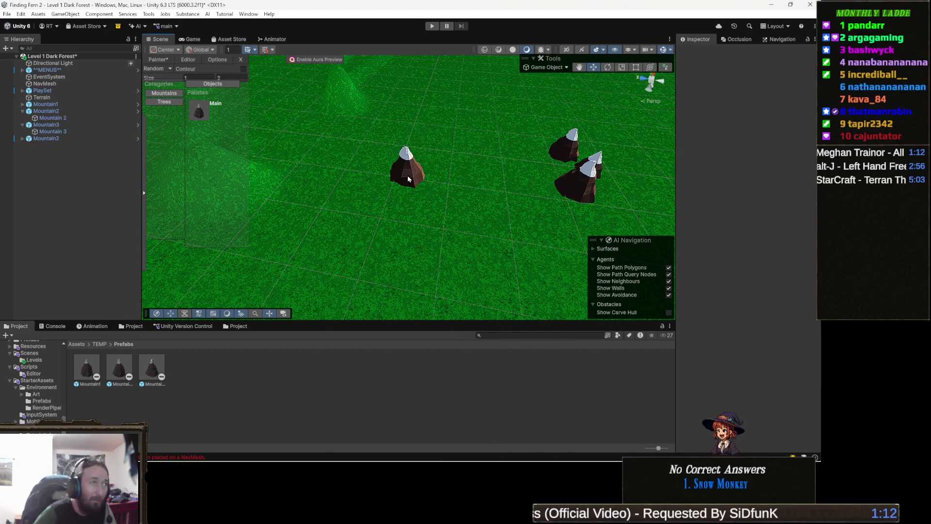
{"action": "key", "text": "Escape"}
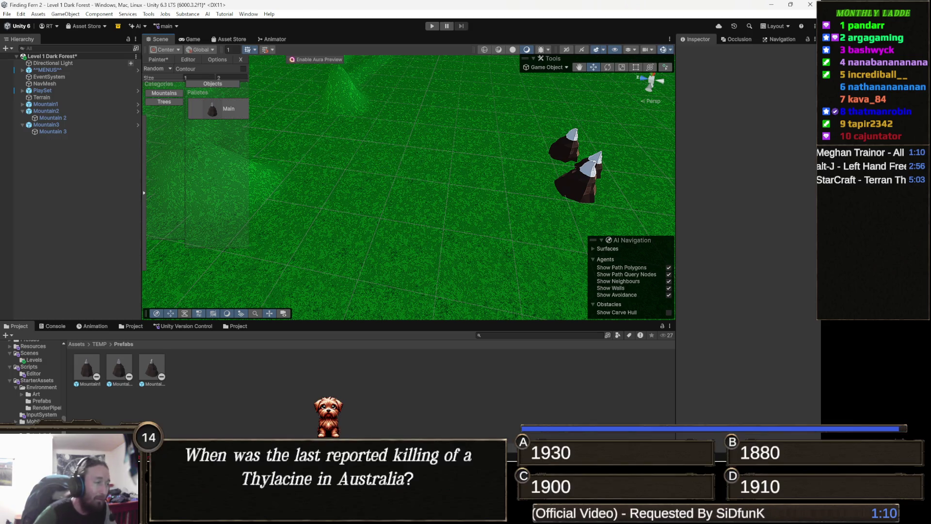
{"action": "key", "text": "alt+Tab"}
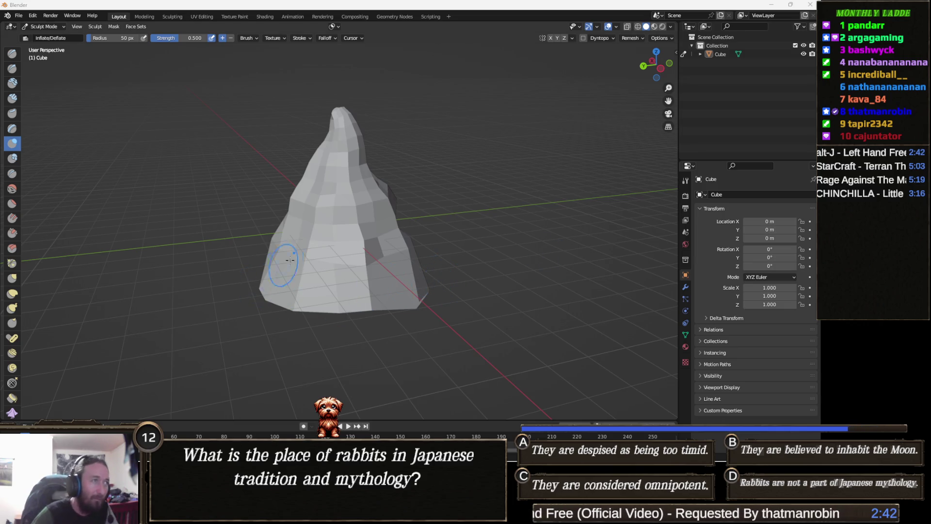
Orbit around the sculpted hill down to a low side view.
{"action": "left_click_drag", "start_coordinate": [283, 264], "coordinate": [262, 364]}
{"action": "mouse_move", "coordinate": [287, 399]}
{"action": "left_mouse_down"}
{"action": "mouse_move", "coordinate": [207, 364]}
{"action": "mouse_move", "coordinate": [219, 361]}
{"action": "left_mouse_up"}
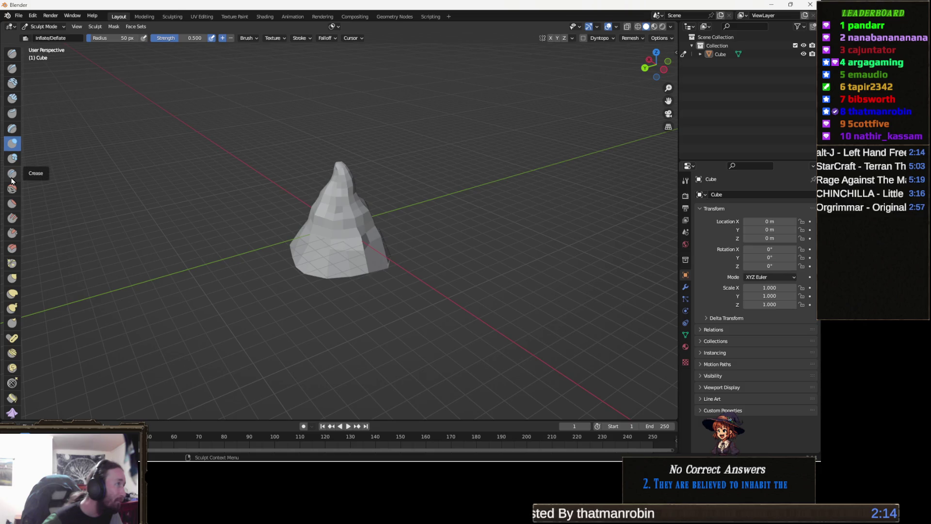
Use the Flatten brush, then the Grab brush to pull the pointed tip down into a dome.
{"action": "left_click", "coordinate": [14, 206]}
{"action": "left_click_drag", "start_coordinate": [318, 175], "coordinate": [358, 171]}
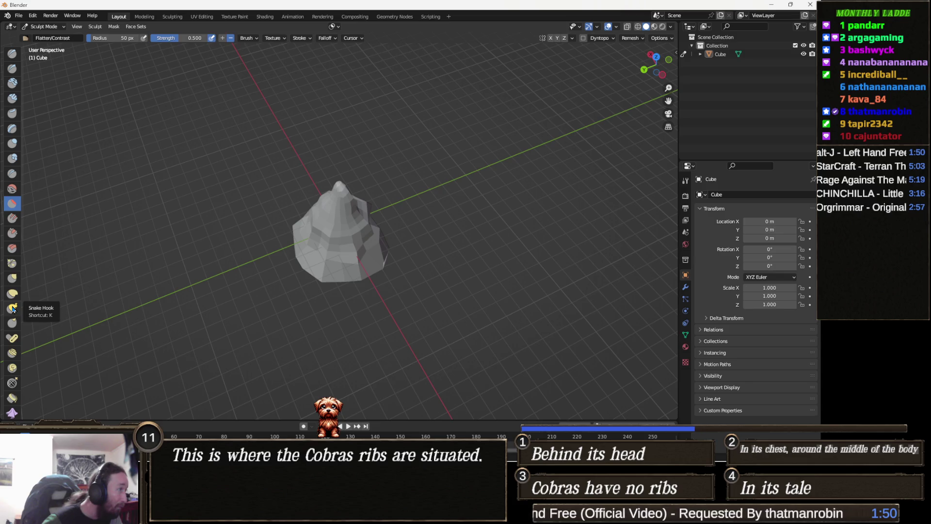
{"action": "left_click", "coordinate": [12, 278]}
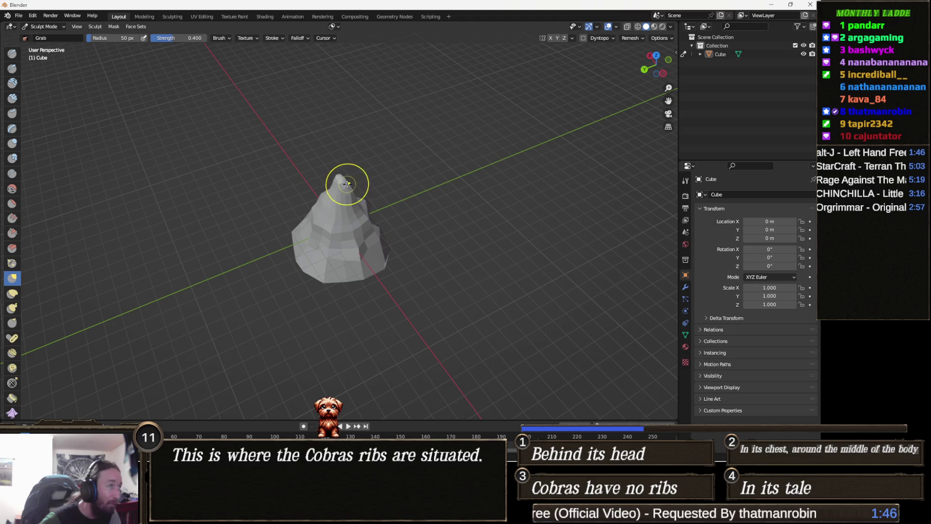
{"action": "mouse_move", "coordinate": [342, 182]}
{"action": "left_mouse_down"}
{"action": "mouse_move", "coordinate": [332, 214]}
{"action": "mouse_move", "coordinate": [377, 203]}
{"action": "mouse_move", "coordinate": [308, 226]}
{"action": "mouse_move", "coordinate": [344, 226]}
{"action": "left_mouse_up"}
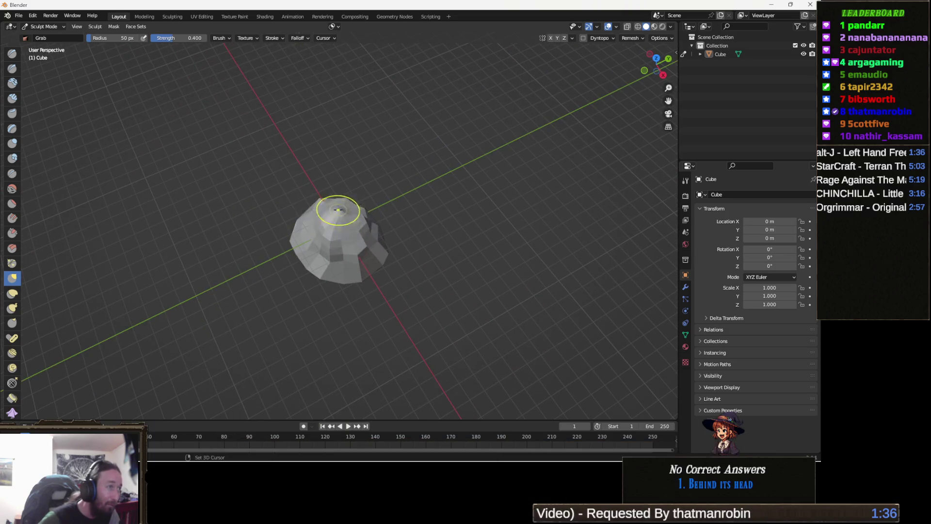
{"action": "mouse_move", "coordinate": [355, 228]}
{"action": "left_mouse_down"}
{"action": "mouse_move", "coordinate": [333, 213]}
{"action": "mouse_move", "coordinate": [338, 203]}
{"action": "mouse_move", "coordinate": [388, 203]}
{"action": "mouse_move", "coordinate": [414, 189]}
{"action": "mouse_move", "coordinate": [442, 216]}
{"action": "mouse_move", "coordinate": [467, 183]}
{"action": "mouse_move", "coordinate": [465, 200]}
{"action": "mouse_move", "coordinate": [388, 209]}
{"action": "left_mouse_up"}
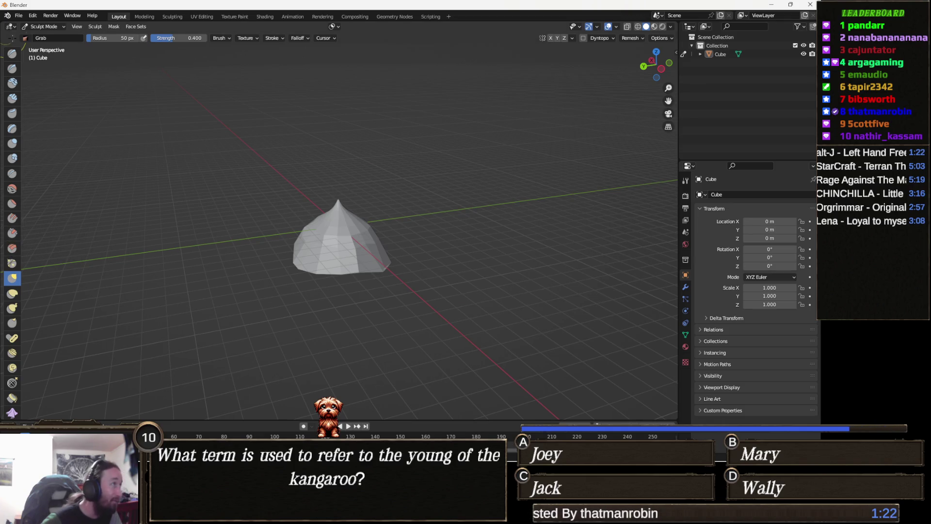
{"action": "left_click", "coordinate": [20, 16]}
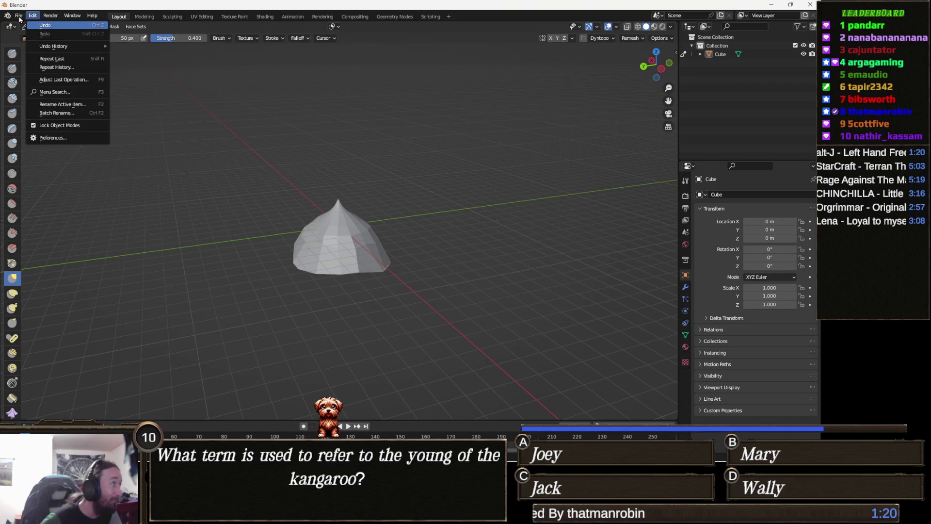
Start a new General scene, choosing Don't Save for the unsaved sculpt.
{"action": "left_click", "coordinate": [20, 18]}
{"action": "left_click", "coordinate": [20, 18]}
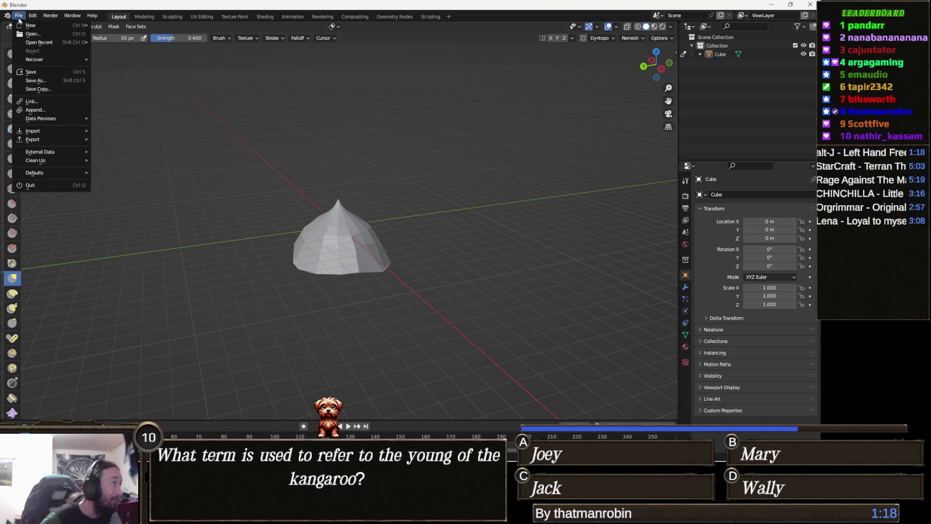
{"action": "mouse_move", "coordinate": [41, 29]}
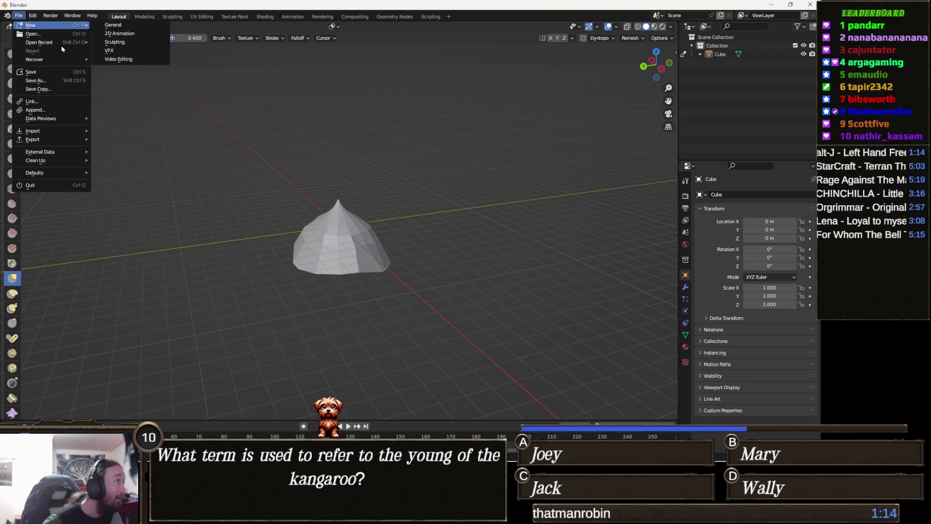
{"action": "mouse_move", "coordinate": [80, 25]}
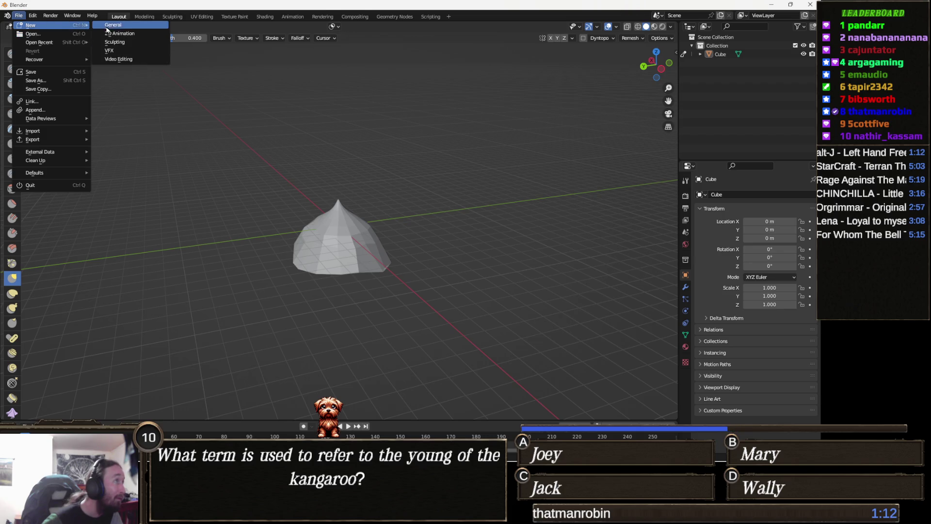
{"action": "left_click", "coordinate": [133, 30]}
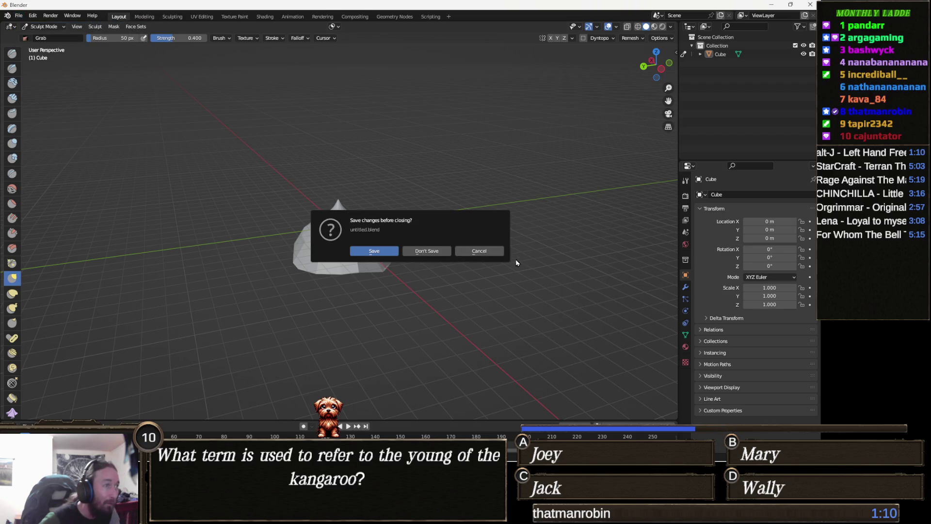
{"action": "left_click", "coordinate": [423, 251]}
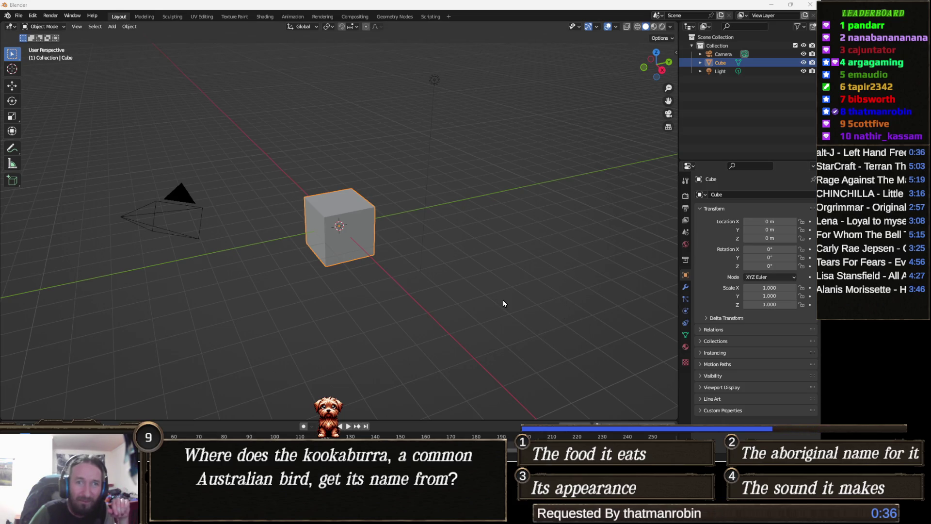
In Edit Mode, scale the cube's top face down and lower it along Z into a truncated pyramid.
{"action": "mouse_move", "coordinate": [325, 271]}
{"action": "left_mouse_down"}
{"action": "mouse_move", "coordinate": [332, 235]}
{"action": "mouse_move", "coordinate": [320, 240]}
{"action": "mouse_move", "coordinate": [360, 233]}
{"action": "mouse_move", "coordinate": [292, 224]}
{"action": "mouse_move", "coordinate": [371, 233]}
{"action": "left_mouse_up"}
{"action": "key", "text": "Tab"}
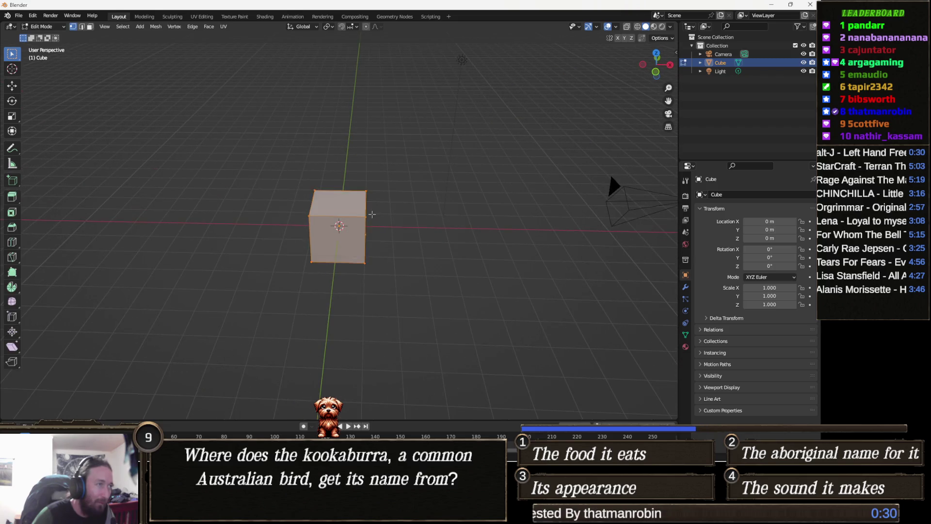
{"action": "left_click", "coordinate": [436, 262]}
{"action": "mouse_move", "coordinate": [436, 262]}
{"action": "left_mouse_down"}
{"action": "mouse_move", "coordinate": [349, 228]}
{"action": "mouse_move", "coordinate": [333, 231]}
{"action": "left_mouse_up"}
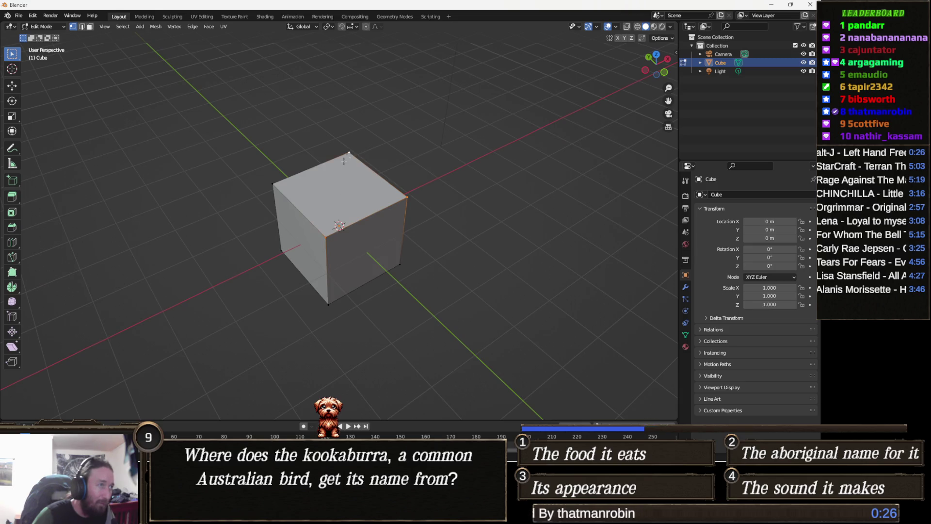
{"action": "left_click_drag", "start_coordinate": [378, 229], "coordinate": [379, 209]}
{"action": "key", "text": "s"}
{"action": "left_click", "coordinate": [374, 228]}
{"action": "key", "text": "g"}
{"action": "key", "text": "z"}
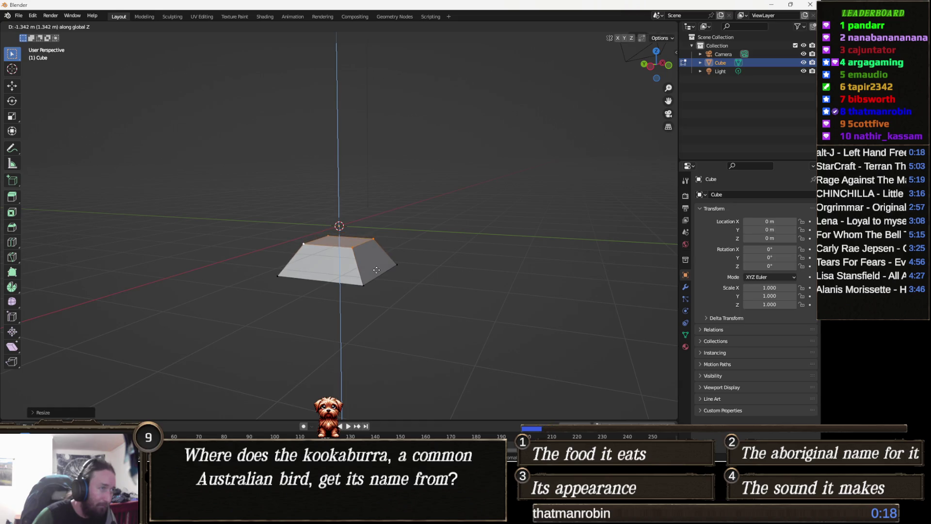
{"action": "left_click", "coordinate": [377, 267]}
{"action": "left_click_drag", "start_coordinate": [376, 267], "coordinate": [374, 290]}
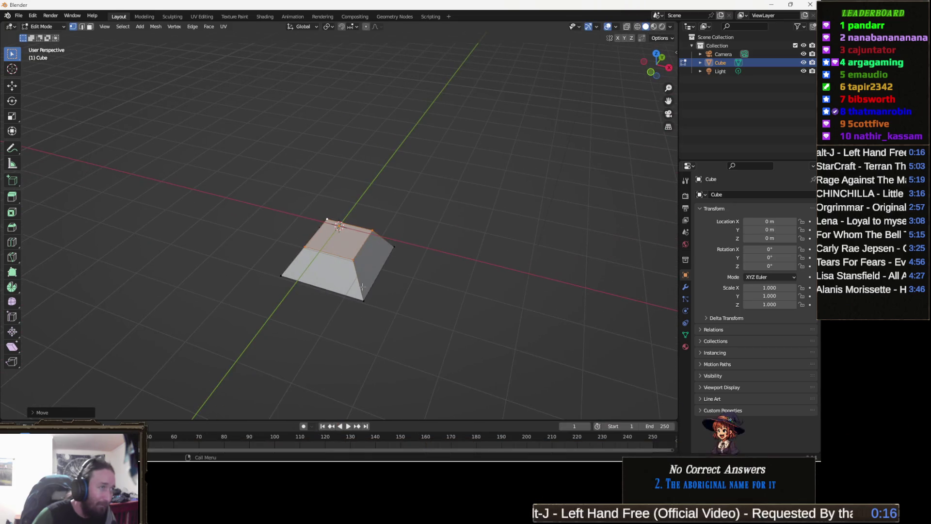
Select the whole mesh and run Subdivide twice from the F3 search.
{"action": "key", "text": "a"}
{"action": "key", "text": "F3"}
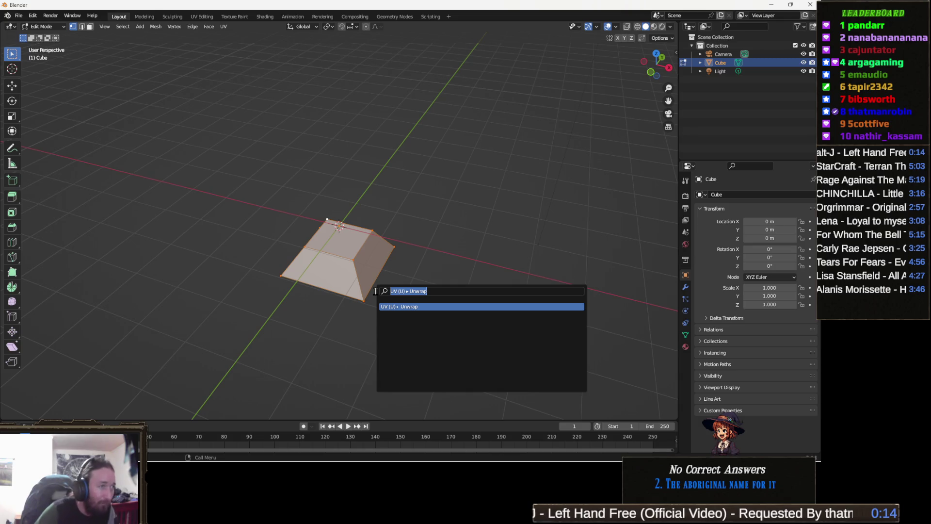
{"action": "type", "text": "subd"}
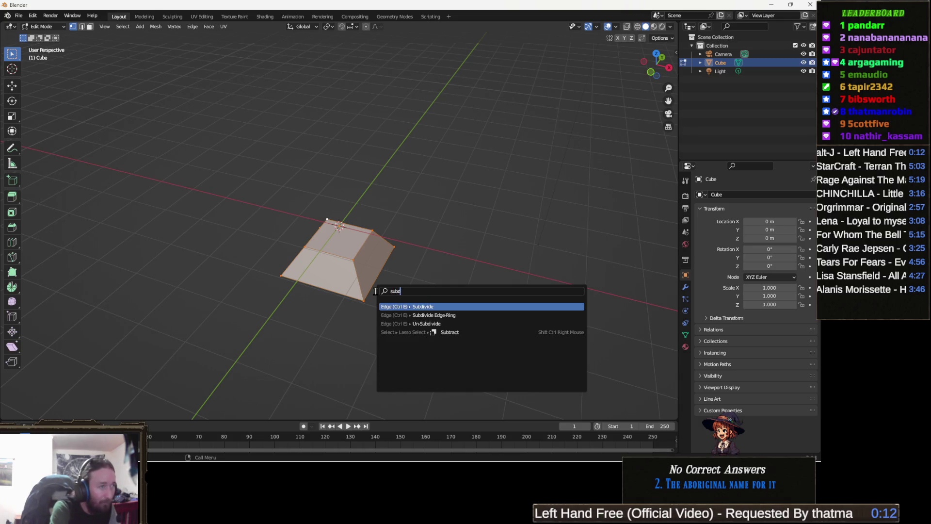
{"action": "key", "text": "Return"}
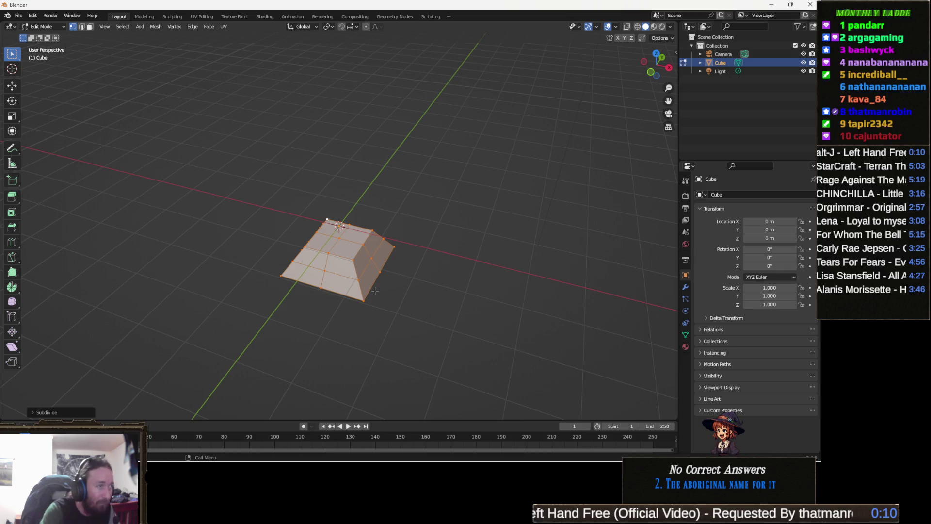
{"action": "key", "text": "F3"}
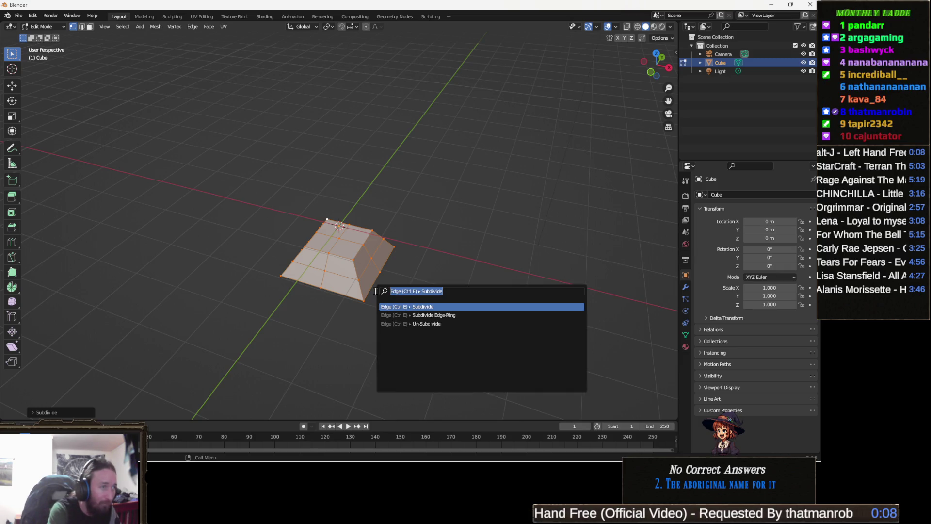
{"action": "key", "text": "Return"}
{"action": "left_click_drag", "start_coordinate": [374, 289], "coordinate": [115, 82]}
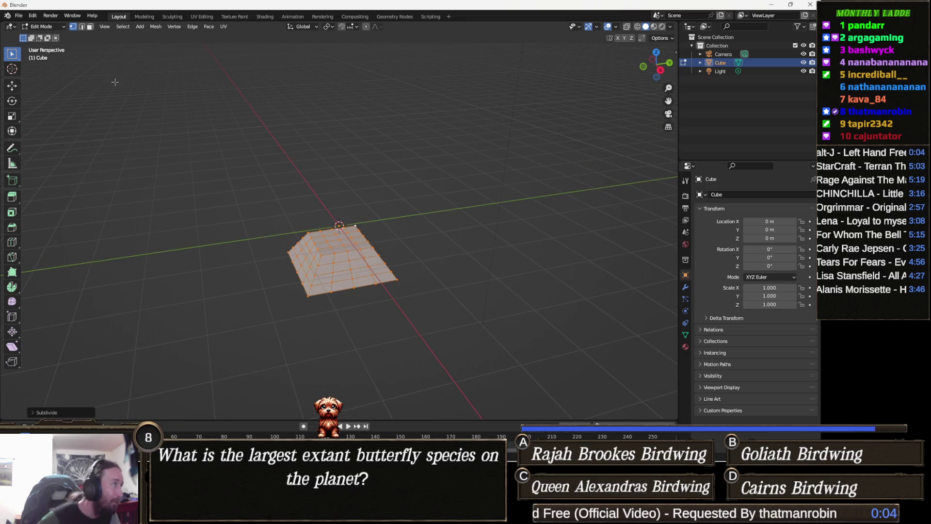
{"action": "left_click", "coordinate": [43, 26]}
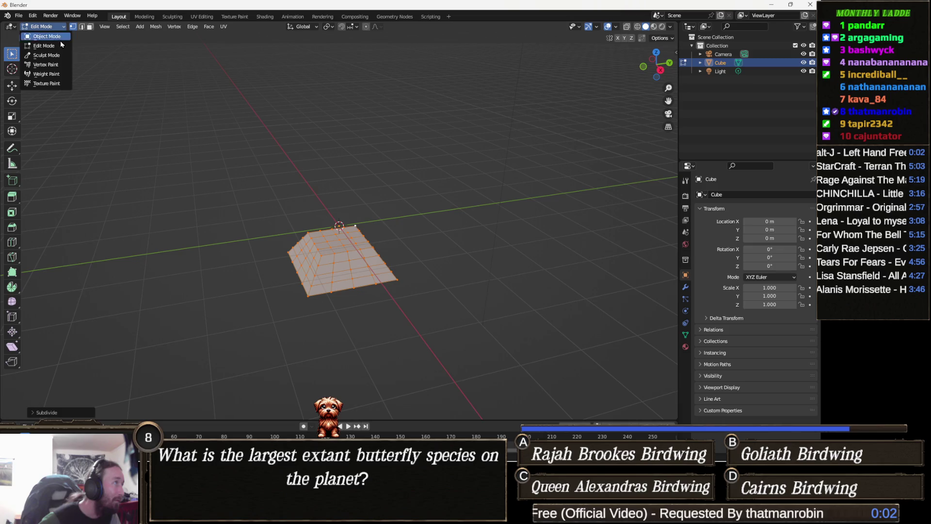
Smooth the cube's lumpy edges with the Smooth brush in Sculpt Mode.
{"action": "left_click", "coordinate": [54, 56]}
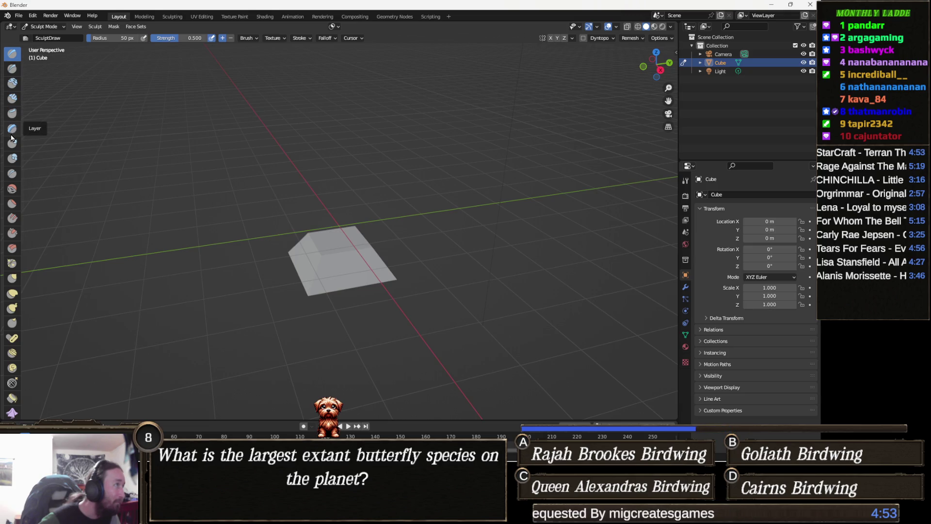
{"action": "left_click", "coordinate": [11, 188]}
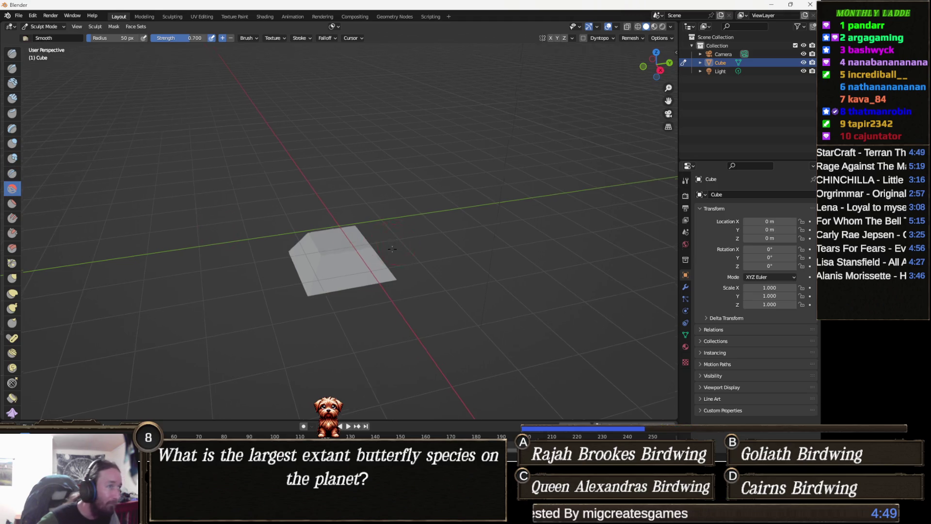
{"action": "left_click_drag", "start_coordinate": [393, 249], "coordinate": [368, 243]}
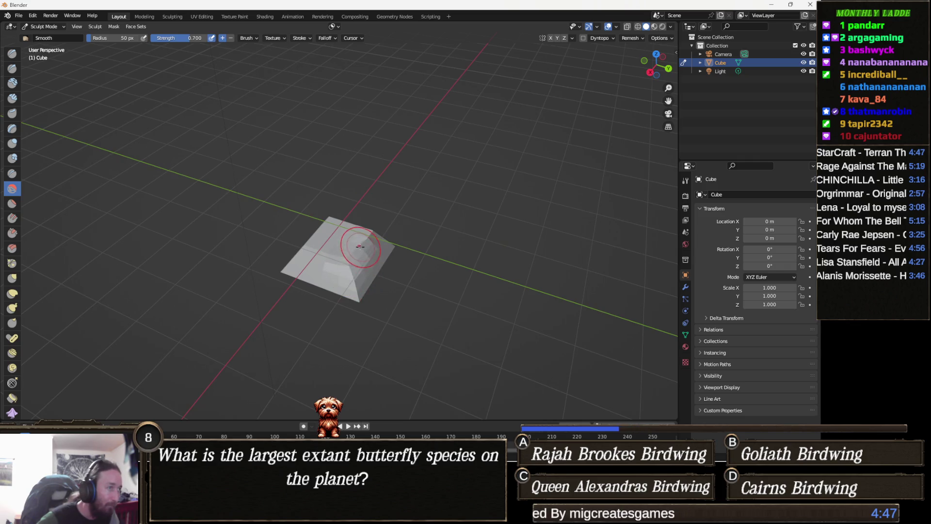
{"action": "mouse_move", "coordinate": [337, 228]}
{"action": "left_mouse_down"}
{"action": "mouse_move", "coordinate": [353, 247]}
{"action": "mouse_move", "coordinate": [341, 248]}
{"action": "mouse_move", "coordinate": [343, 264]}
{"action": "left_mouse_up"}
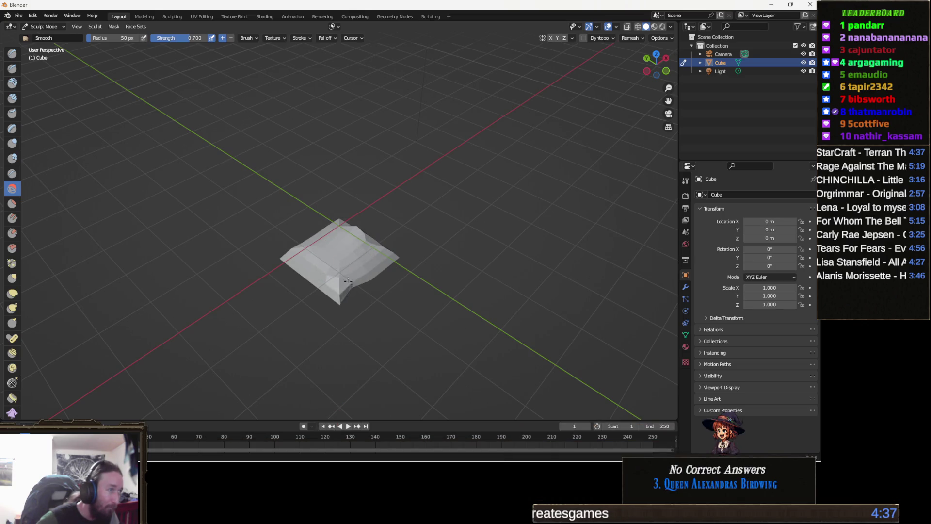
{"action": "mouse_move", "coordinate": [329, 298]}
{"action": "left_mouse_down"}
{"action": "mouse_move", "coordinate": [339, 294]}
{"action": "mouse_move", "coordinate": [354, 325]}
{"action": "mouse_move", "coordinate": [380, 339]}
{"action": "mouse_move", "coordinate": [357, 318]}
{"action": "mouse_move", "coordinate": [296, 304]}
{"action": "mouse_move", "coordinate": [339, 327]}
{"action": "left_mouse_up"}
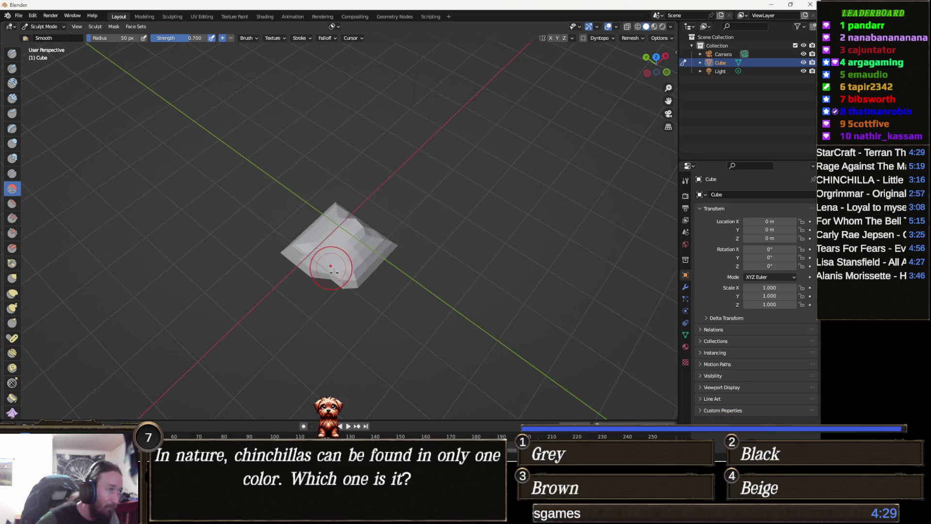
Orbit around the rounded mound to check its shape, then enter Edit Mode.
{"action": "mouse_move", "coordinate": [343, 262]}
{"action": "left_mouse_down"}
{"action": "mouse_move", "coordinate": [374, 270]}
{"action": "mouse_move", "coordinate": [545, 83]}
{"action": "mouse_move", "coordinate": [336, 260]}
{"action": "mouse_move", "coordinate": [347, 272]}
{"action": "mouse_move", "coordinate": [334, 303]}
{"action": "left_mouse_up"}
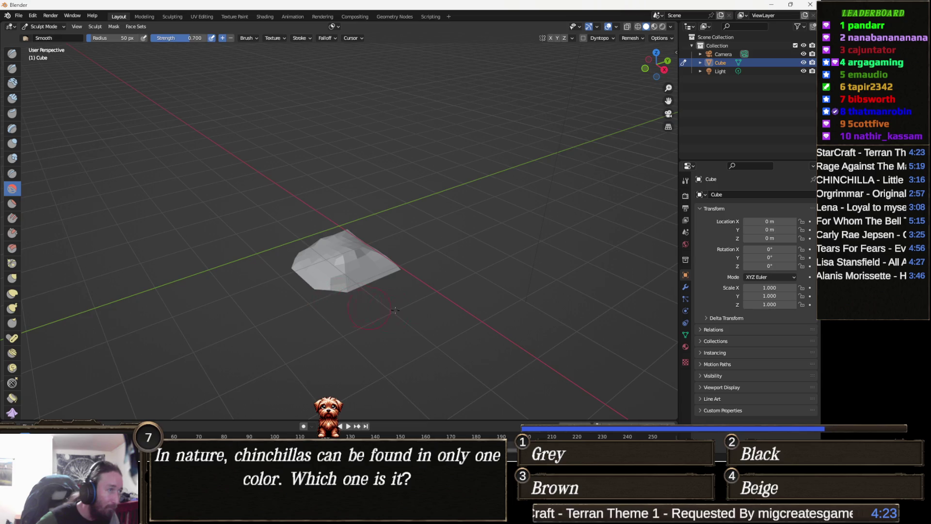
{"action": "left_click_drag", "start_coordinate": [327, 300], "coordinate": [282, 315]}
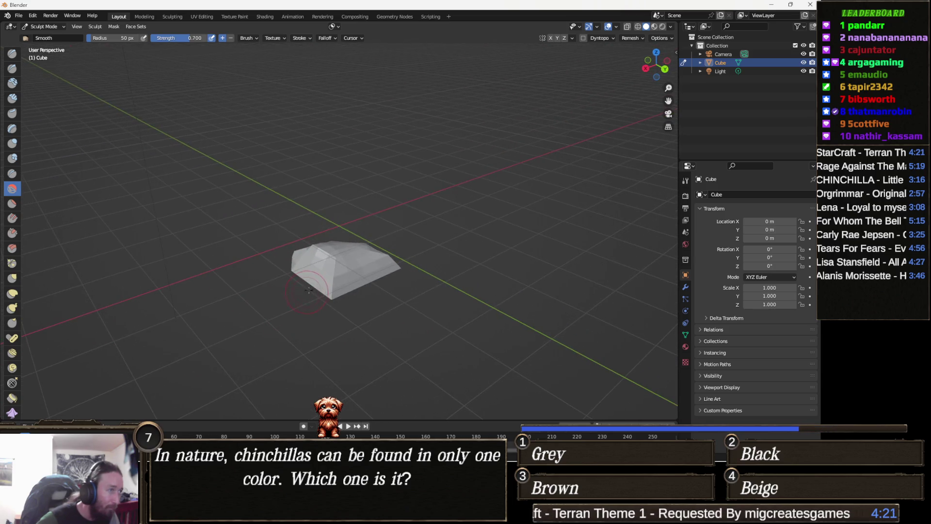
{"action": "mouse_move", "coordinate": [325, 292]}
{"action": "left_mouse_down"}
{"action": "mouse_move", "coordinate": [257, 326]}
{"action": "mouse_move", "coordinate": [419, 279]}
{"action": "mouse_move", "coordinate": [293, 284]}
{"action": "mouse_move", "coordinate": [368, 271]}
{"action": "mouse_move", "coordinate": [456, 290]}
{"action": "left_mouse_up"}
{"action": "mouse_move", "coordinate": [446, 244]}
{"action": "left_mouse_down"}
{"action": "mouse_move", "coordinate": [379, 183]}
{"action": "mouse_move", "coordinate": [348, 243]}
{"action": "left_mouse_up"}
{"action": "left_click_drag", "start_coordinate": [394, 214], "coordinate": [384, 217]}
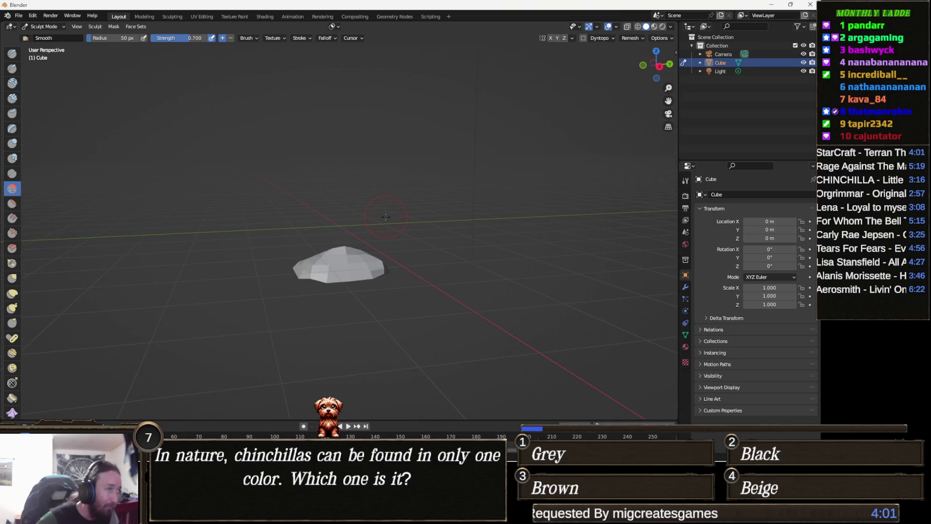
{"action": "key", "text": "Tab"}
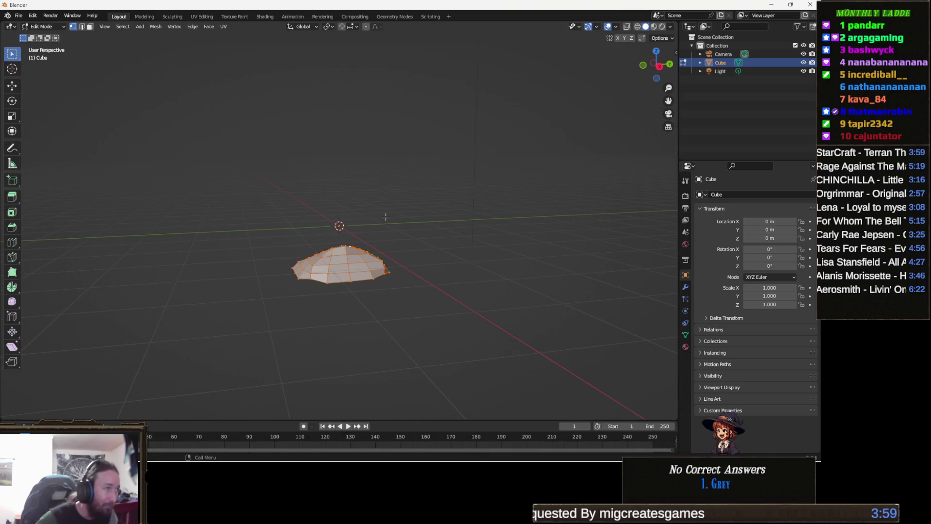
Flatten the mound by scaling it along Z, and remove the Camera and Light.
{"action": "key", "text": "s"}
{"action": "key", "text": "z"}
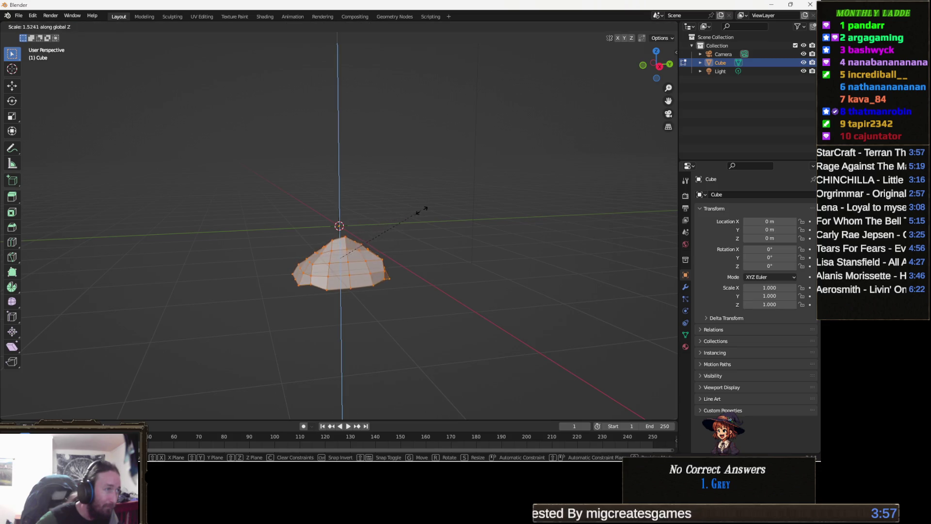
{"action": "left_click", "coordinate": [441, 208]}
{"action": "mouse_move", "coordinate": [368, 228]}
{"action": "left_mouse_down"}
{"action": "mouse_move", "coordinate": [330, 241]}
{"action": "mouse_move", "coordinate": [298, 223]}
{"action": "left_mouse_up"}
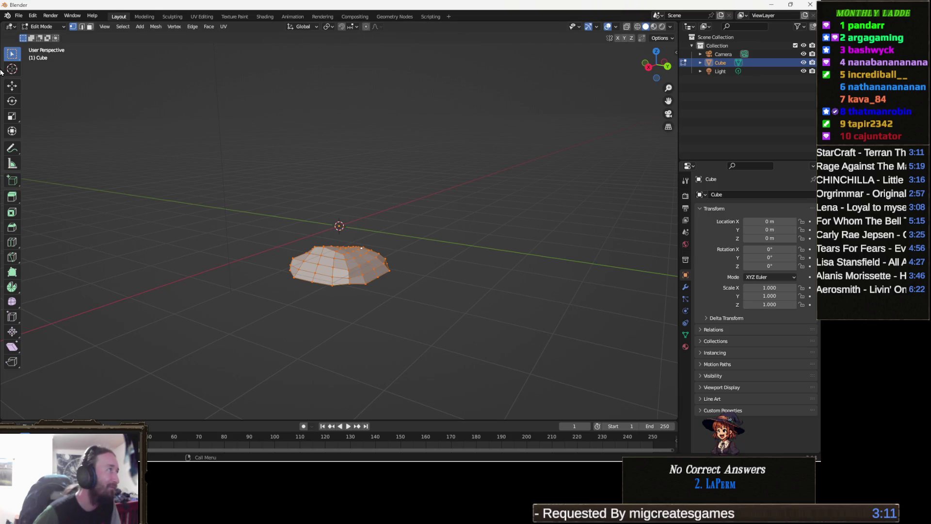
{"action": "left_click", "coordinate": [19, 16]}
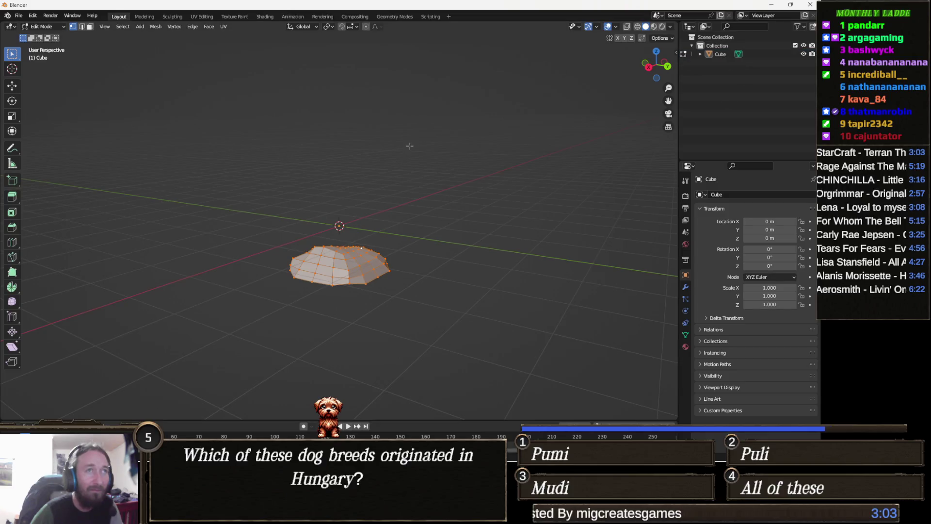
Start an FBX export and set its destination to the Finding Fern 2 Assets\TEMP folder.
{"action": "left_click", "coordinate": [19, 16]}
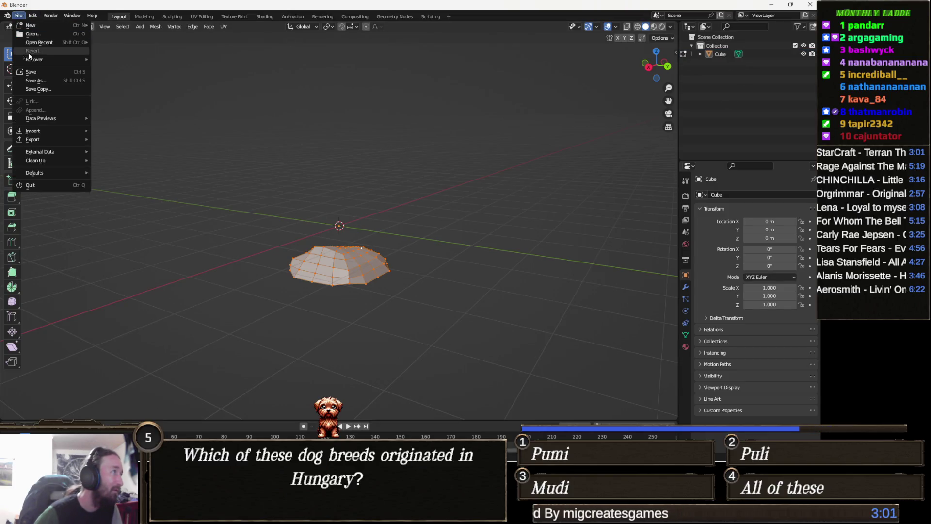
{"action": "mouse_move", "coordinate": [47, 141]}
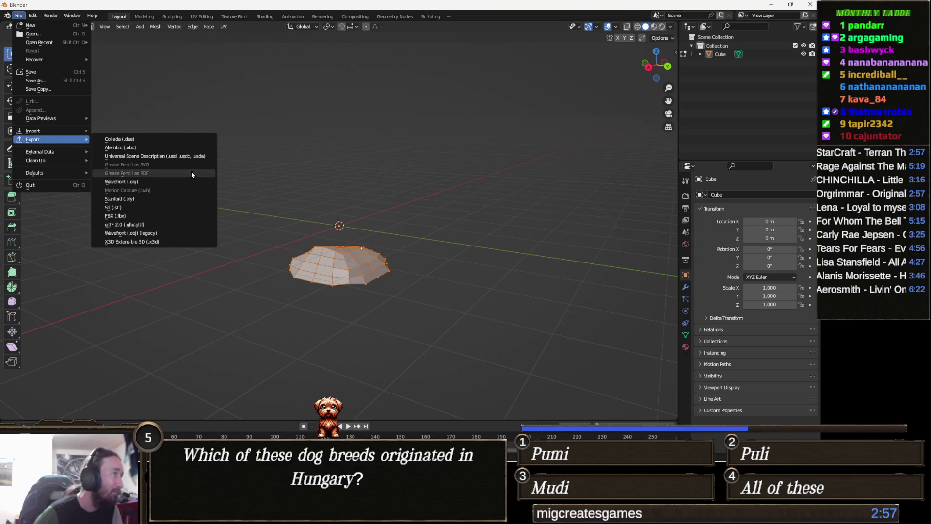
{"action": "left_click", "coordinate": [167, 212]}
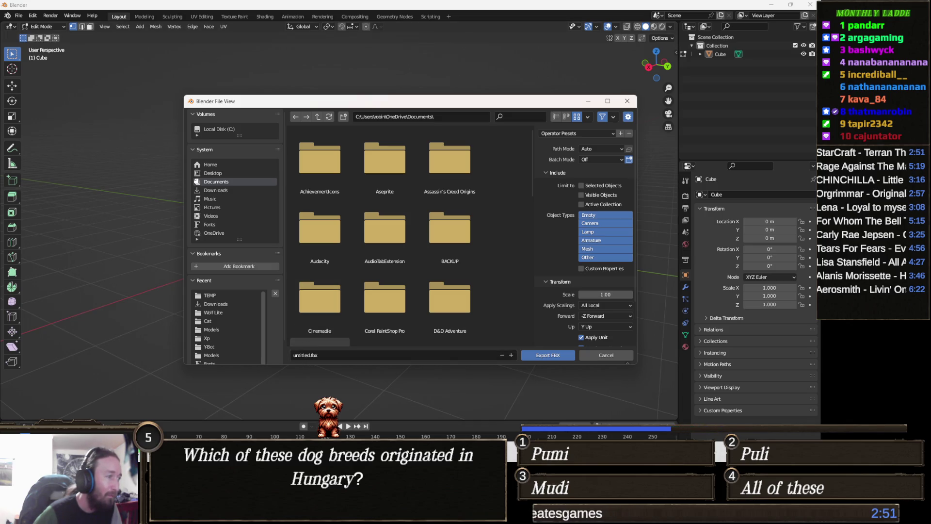
{"action": "mouse_move", "coordinate": [342, 451]}
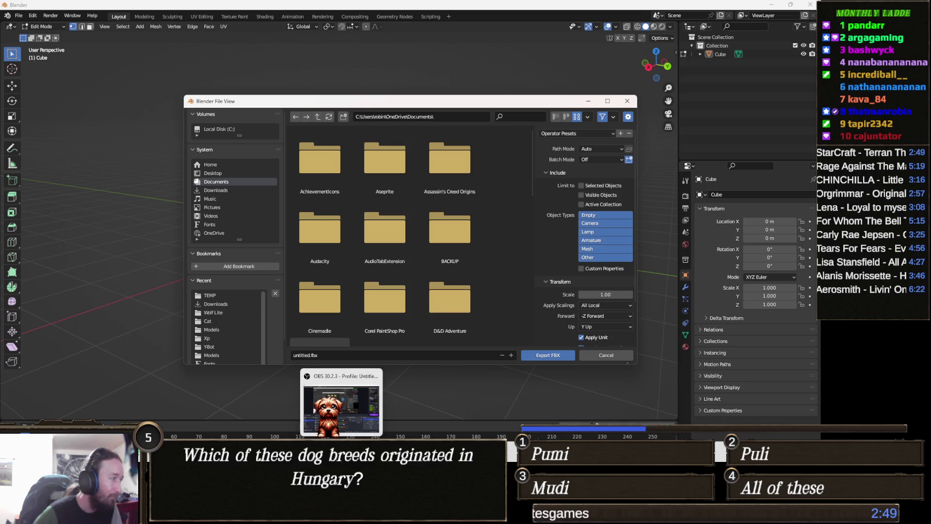
{"action": "mouse_move", "coordinate": [313, 451]}
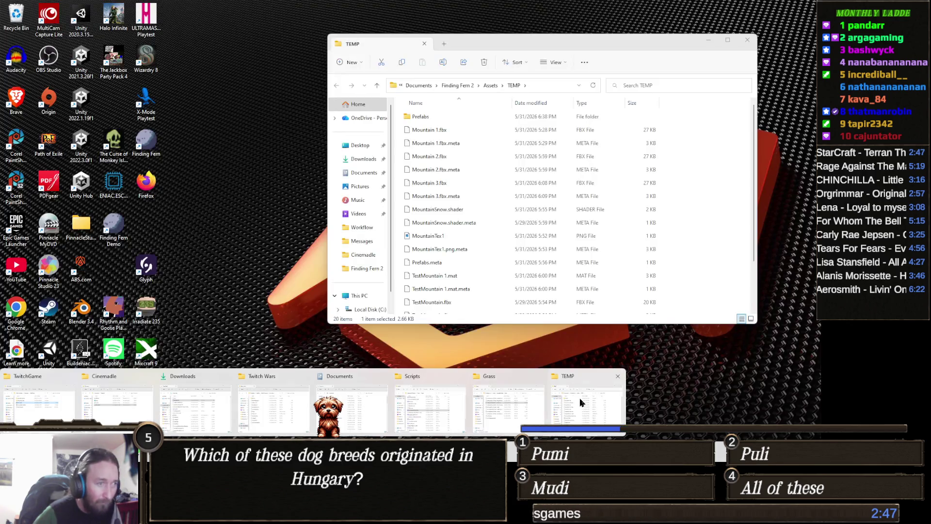
{"action": "left_click", "coordinate": [582, 402]}
{"action": "left_click", "coordinate": [547, 85]}
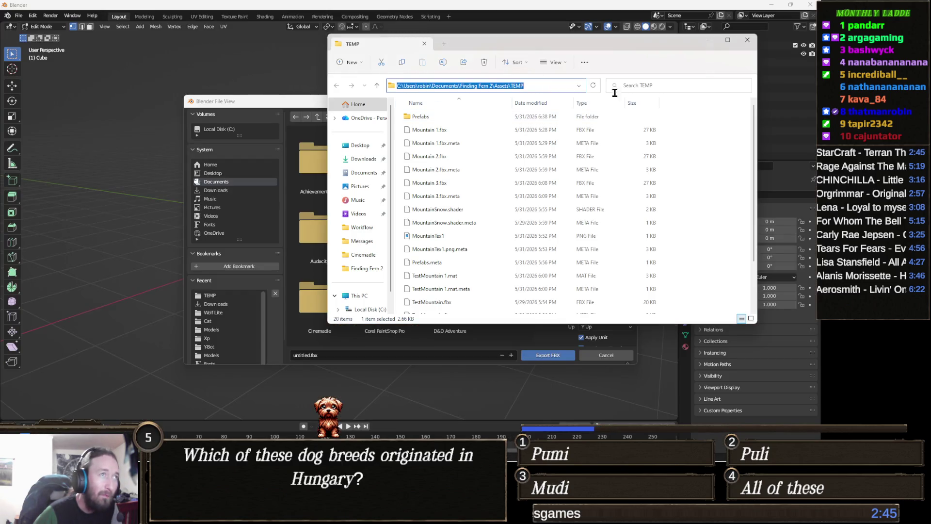
{"action": "left_click", "coordinate": [708, 40]}
{"action": "left_click", "coordinate": [445, 117]}
{"action": "type", "text": "C:\\Users\\robin\\Documents\\Finding Fern 2\\Assets\\TEMP"}
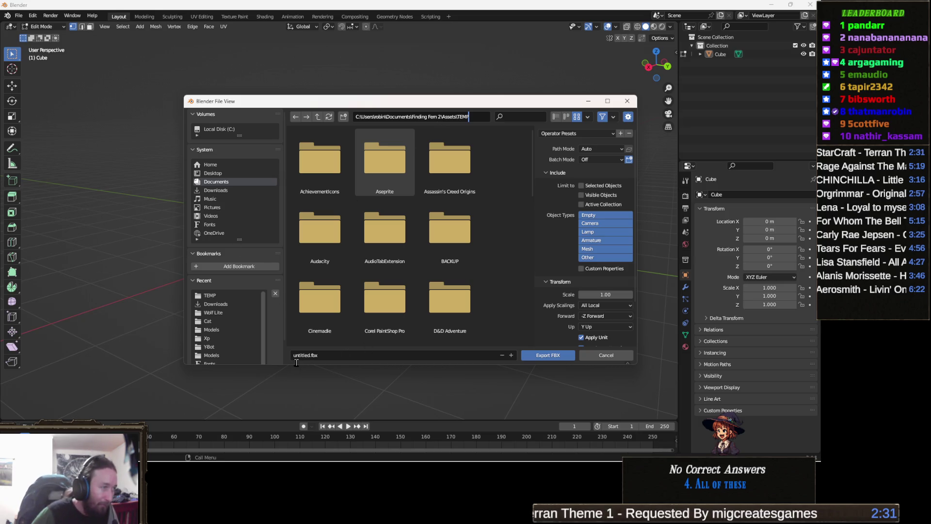
{"action": "key", "text": "Return"}
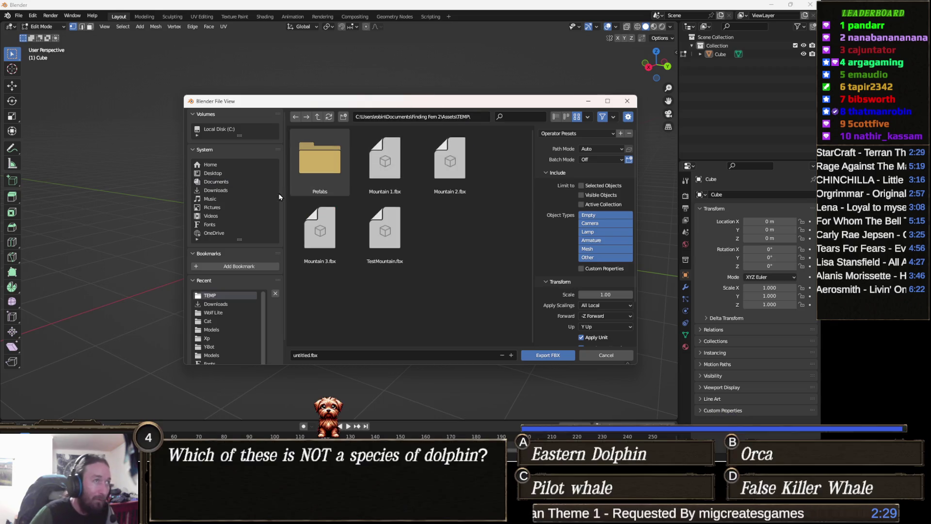
Name the export file Hill 1 and export it.
{"action": "left_click", "coordinate": [303, 355]}
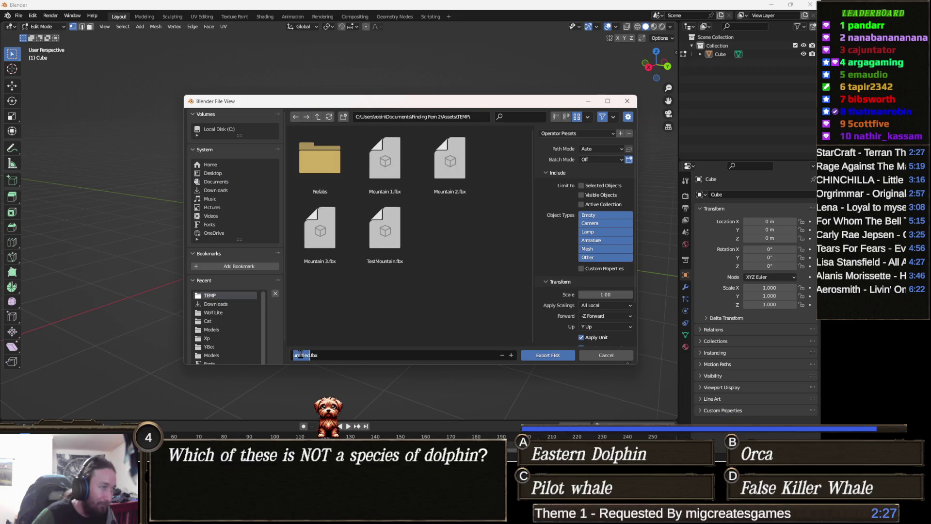
{"action": "type", "text": "Hill 1"}
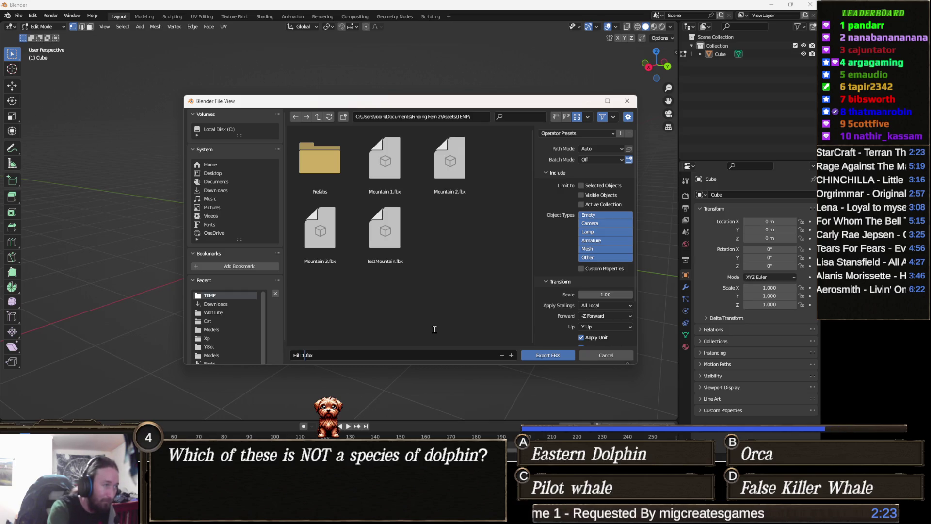
{"action": "left_click", "coordinate": [535, 355]}
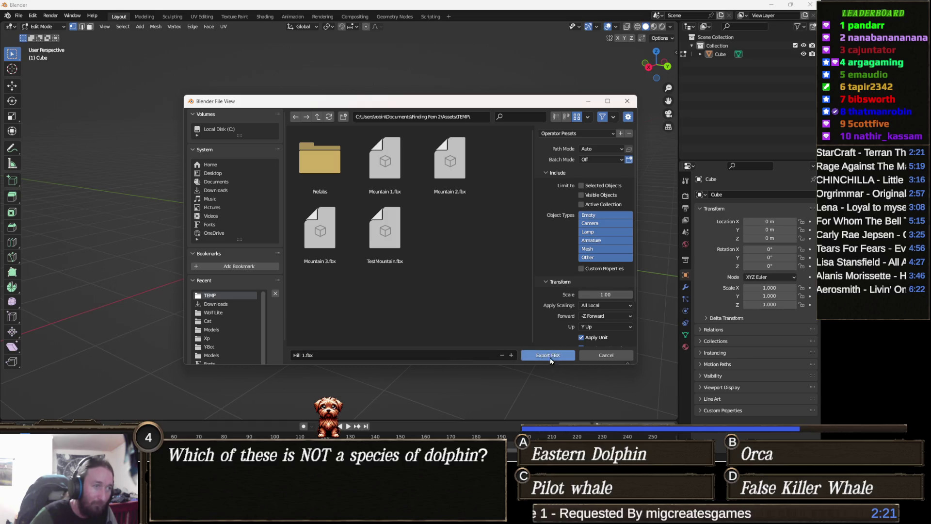
Return to Object Mode, switch back to Sculpt Mode and select the Blob brush.
{"action": "left_click_drag", "start_coordinate": [377, 274], "coordinate": [65, 206]}
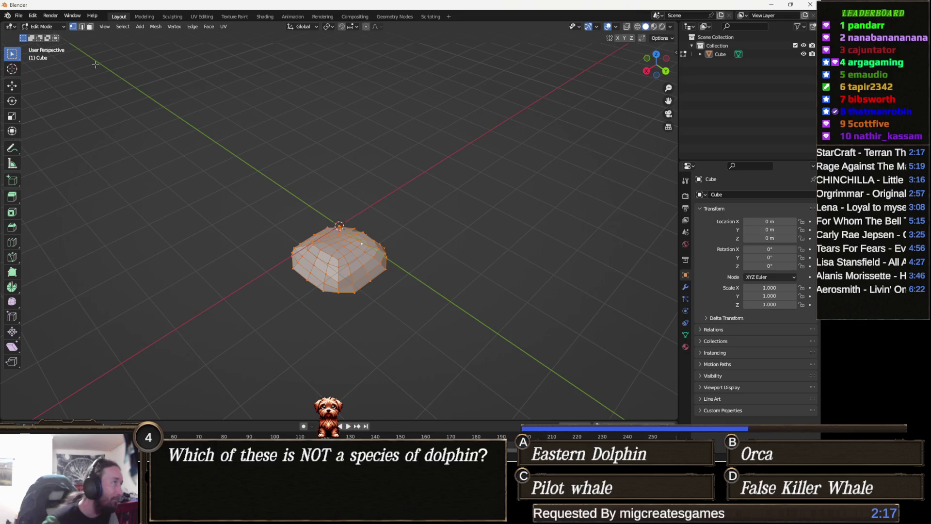
{"action": "key", "text": "Tab"}
{"action": "key", "text": "Tab"}
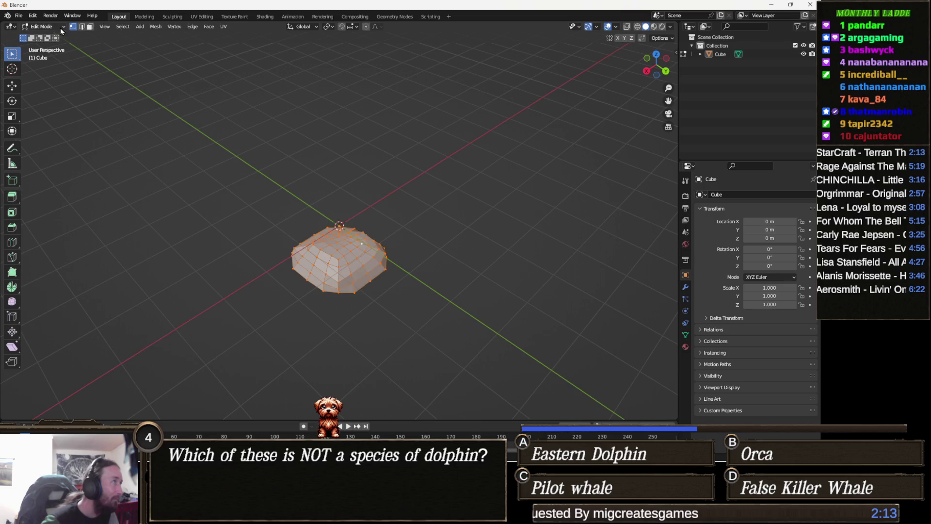
{"action": "left_click", "coordinate": [53, 27]}
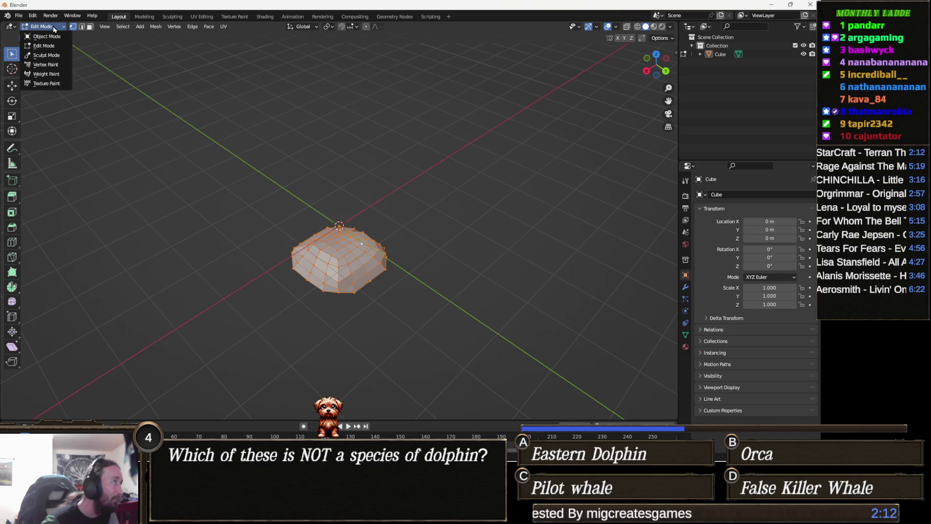
{"action": "left_click", "coordinate": [63, 59]}
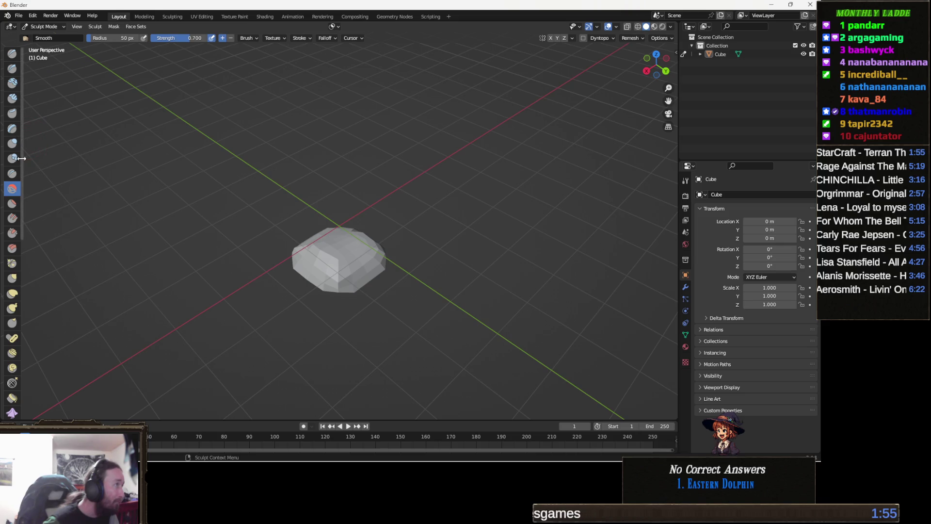
{"action": "left_click", "coordinate": [13, 165]}
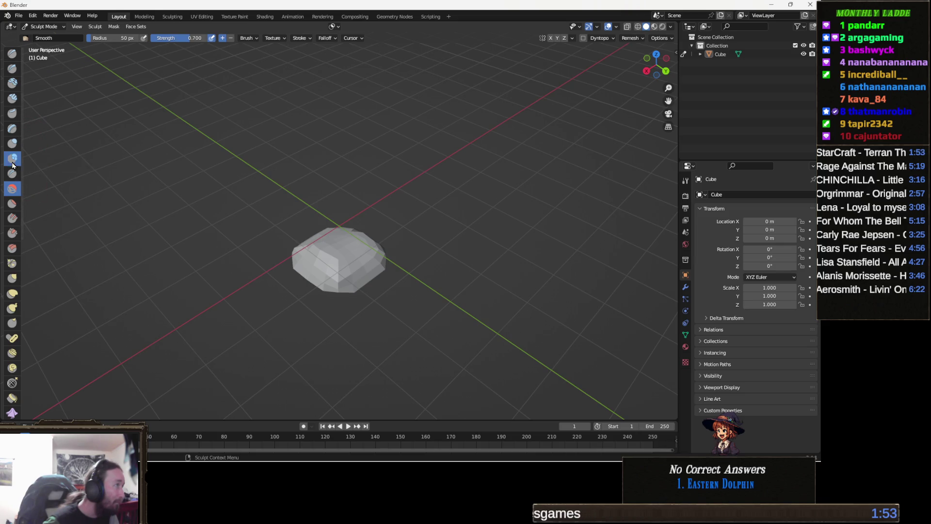
Sculpt extra Blob lumps onto the top of the mound.
{"action": "mouse_move", "coordinate": [427, 230]}
{"action": "left_mouse_down"}
{"action": "mouse_move", "coordinate": [383, 262]}
{"action": "mouse_move", "coordinate": [347, 221]}
{"action": "mouse_move", "coordinate": [325, 238]}
{"action": "mouse_move", "coordinate": [346, 260]}
{"action": "mouse_move", "coordinate": [436, 225]}
{"action": "left_mouse_up"}
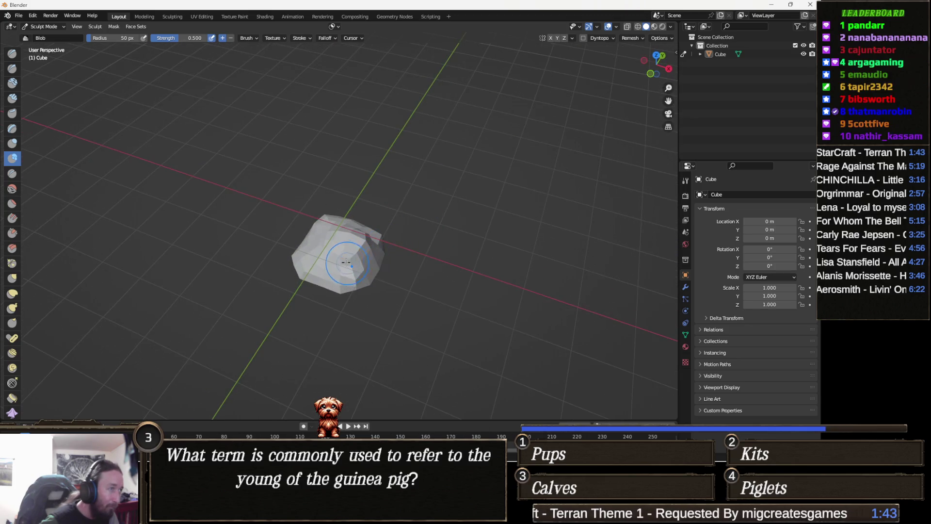
{"action": "left_click_drag", "start_coordinate": [323, 258], "coordinate": [286, 240]}
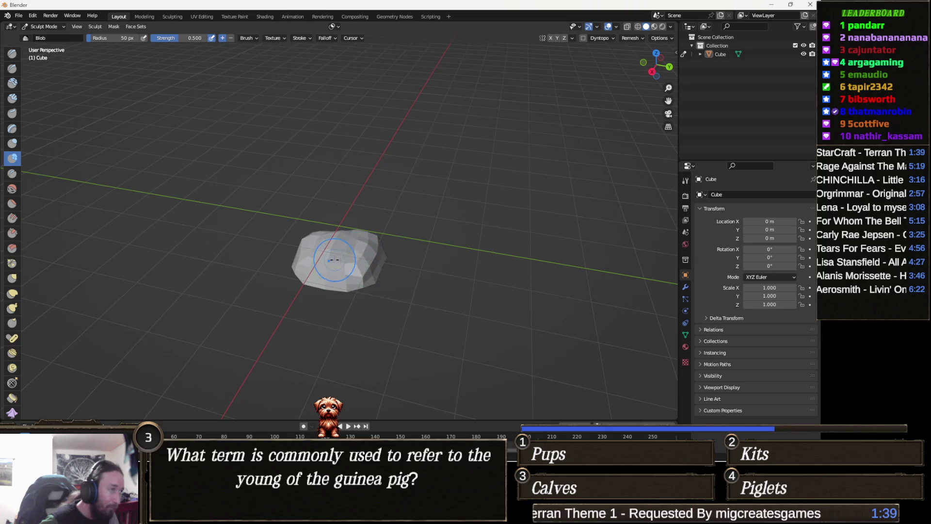
{"action": "left_click_drag", "start_coordinate": [329, 280], "coordinate": [336, 261]}
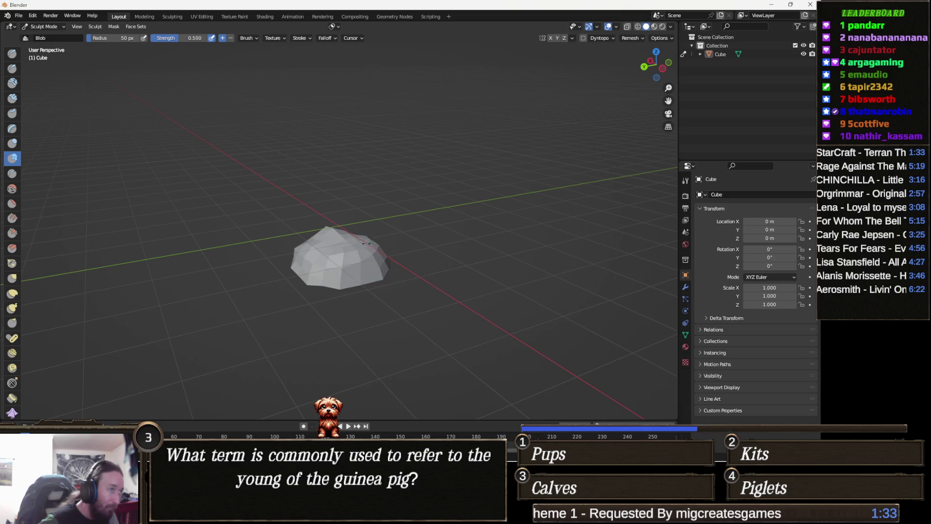
{"action": "mouse_move", "coordinate": [336, 245]}
{"action": "left_mouse_down"}
{"action": "mouse_move", "coordinate": [380, 267]}
{"action": "mouse_move", "coordinate": [340, 279]}
{"action": "mouse_move", "coordinate": [376, 259]}
{"action": "left_mouse_up"}
{"action": "mouse_move", "coordinate": [431, 235]}
{"action": "left_mouse_down"}
{"action": "mouse_move", "coordinate": [339, 240]}
{"action": "mouse_move", "coordinate": [329, 257]}
{"action": "mouse_move", "coordinate": [369, 239]}
{"action": "left_mouse_up"}
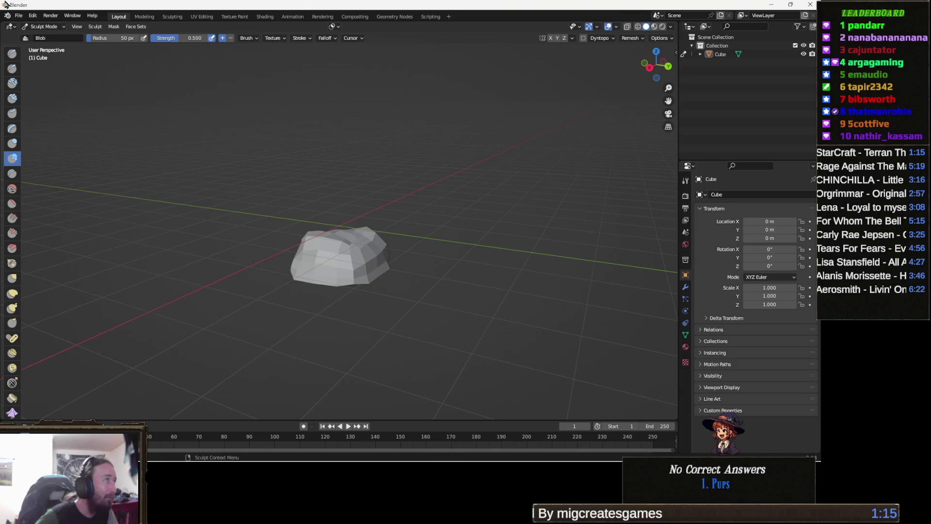
{"action": "left_click", "coordinate": [18, 15]}
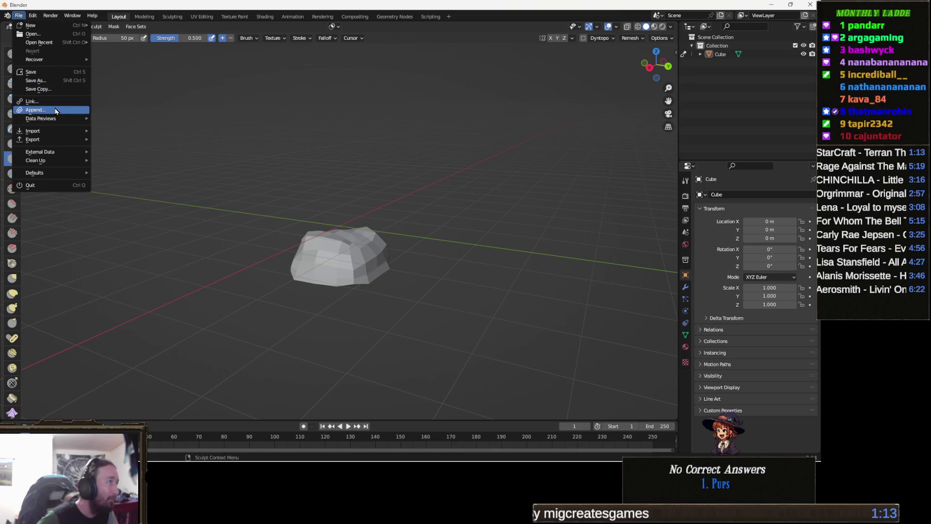
Export the sculpted rock as Hill 2.fbx into Assets\TEMP.
{"action": "mouse_move", "coordinate": [43, 141]}
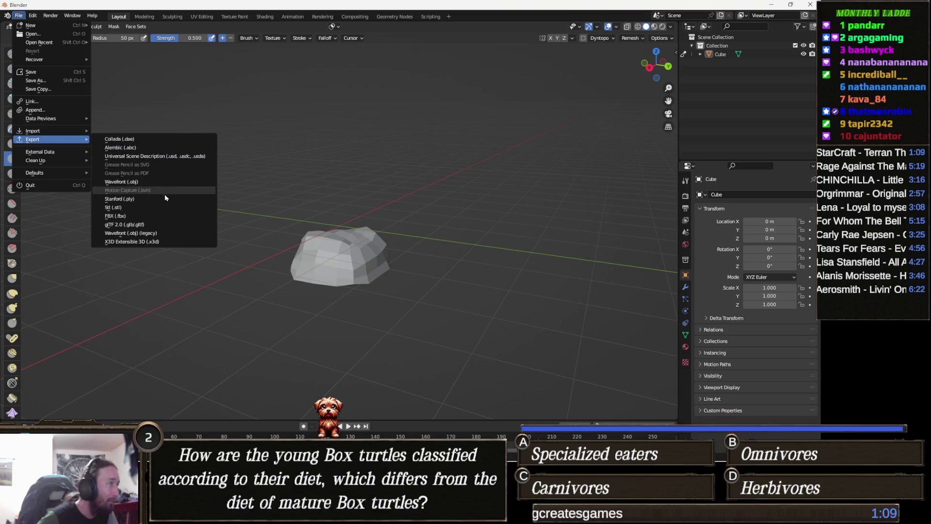
{"action": "left_click", "coordinate": [137, 219]}
{"action": "type", "text": "Hill 2.fbx"}
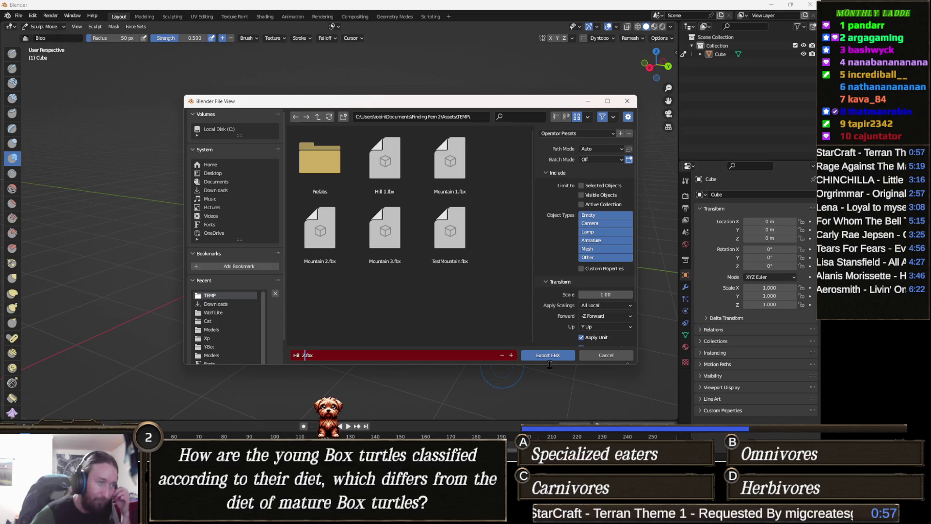
{"action": "left_click", "coordinate": [533, 347]}
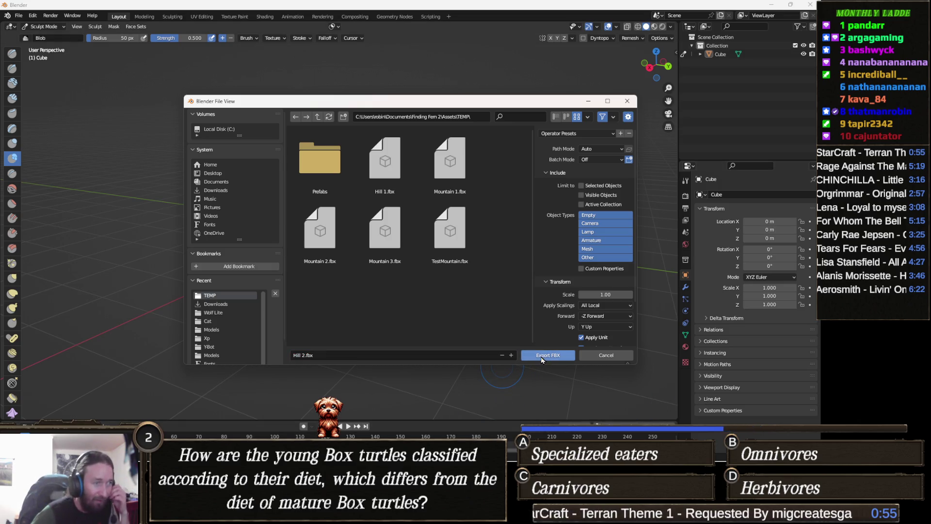
{"action": "left_click", "coordinate": [531, 354]}
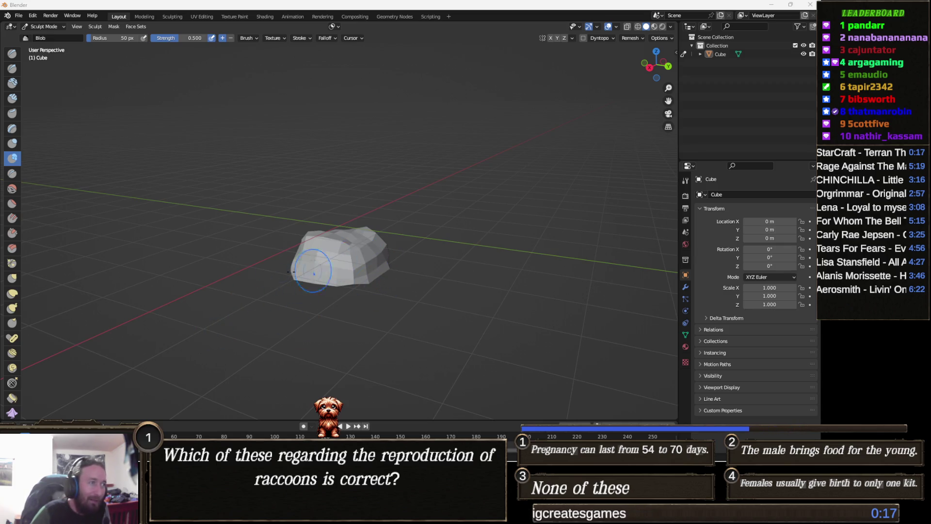
{"action": "left_click_drag", "start_coordinate": [209, 313], "coordinate": [255, 280]}
{"action": "mouse_move", "coordinate": [192, 257]}
{"action": "left_mouse_down"}
{"action": "mouse_move", "coordinate": [315, 237]}
{"action": "mouse_move", "coordinate": [339, 247]}
{"action": "left_mouse_up"}
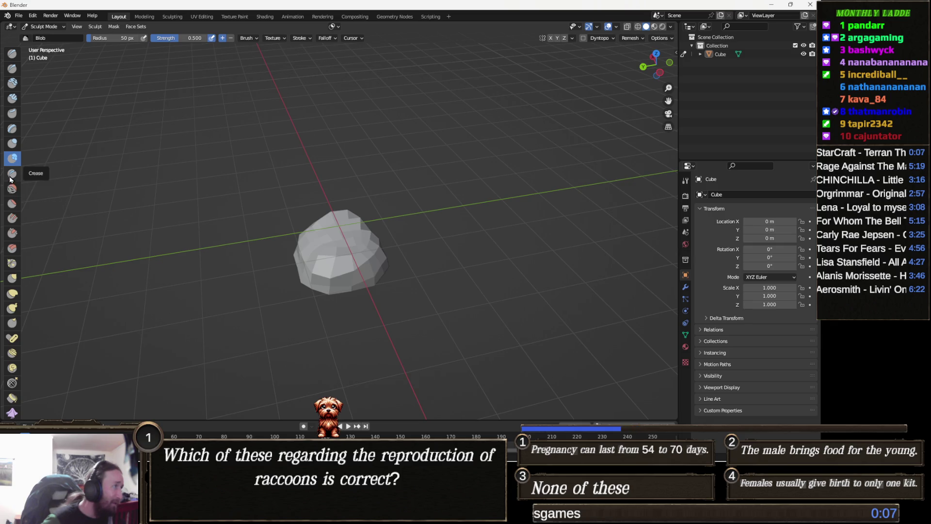
Reshape the rock into a rounder mound with the Inflate/Deflate brush.
{"action": "left_click", "coordinate": [15, 147]}
{"action": "left_click_drag", "start_coordinate": [341, 256], "coordinate": [354, 265]}
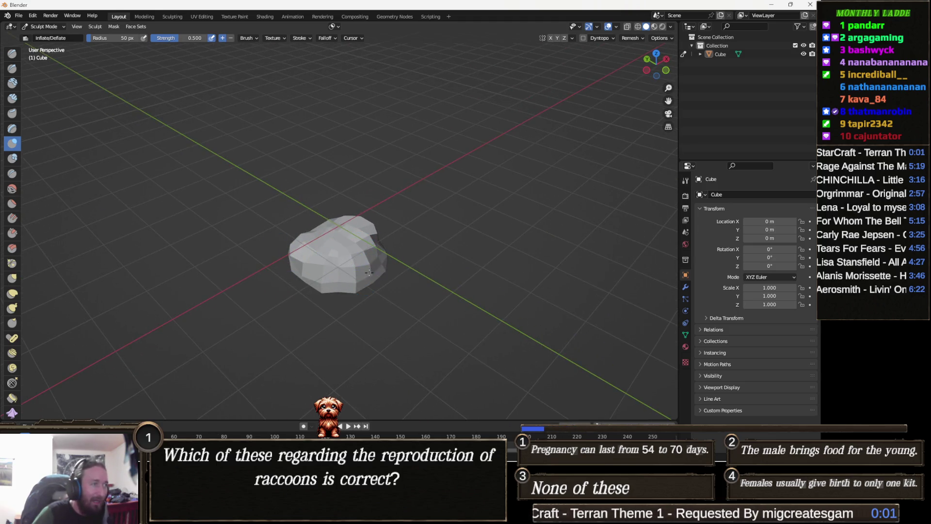
{"action": "mouse_move", "coordinate": [337, 302]}
{"action": "left_mouse_down"}
{"action": "mouse_move", "coordinate": [306, 264]}
{"action": "mouse_move", "coordinate": [339, 257]}
{"action": "mouse_move", "coordinate": [329, 244]}
{"action": "mouse_move", "coordinate": [338, 264]}
{"action": "mouse_move", "coordinate": [331, 256]}
{"action": "mouse_move", "coordinate": [358, 261]}
{"action": "mouse_move", "coordinate": [365, 247]}
{"action": "left_mouse_up"}
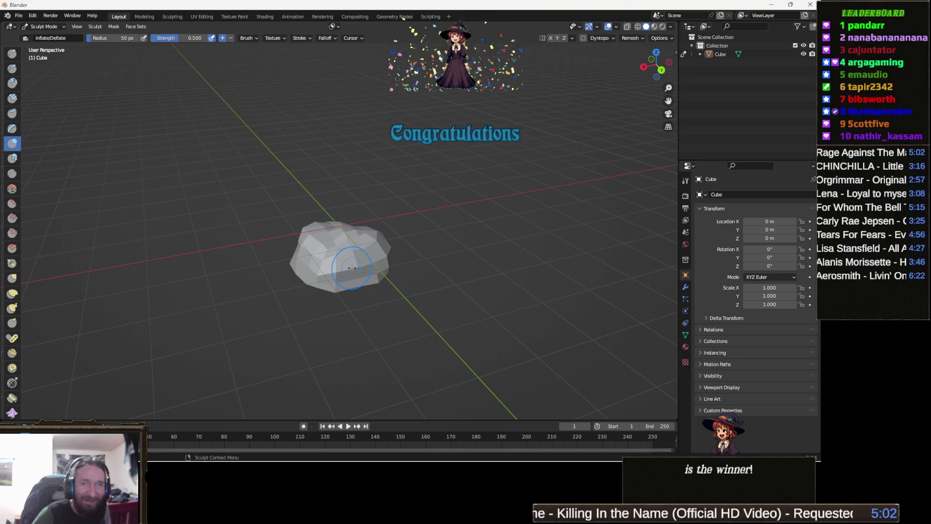
{"action": "mouse_move", "coordinate": [352, 267]}
{"action": "left_mouse_down"}
{"action": "mouse_move", "coordinate": [351, 254]}
{"action": "mouse_move", "coordinate": [386, 242]}
{"action": "mouse_move", "coordinate": [348, 259]}
{"action": "left_mouse_up"}
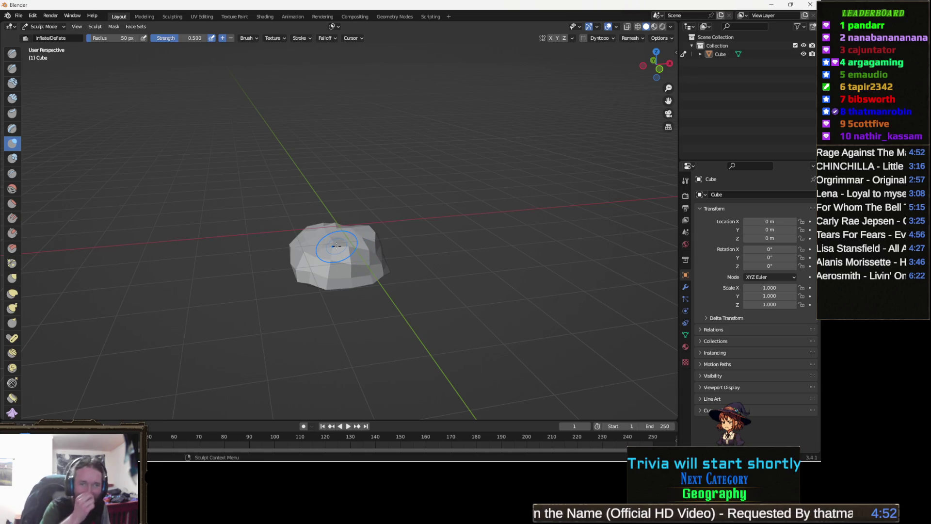
{"action": "mouse_move", "coordinate": [337, 246]}
{"action": "left_mouse_down"}
{"action": "mouse_move", "coordinate": [381, 242]}
{"action": "mouse_move", "coordinate": [349, 258]}
{"action": "mouse_move", "coordinate": [256, 267]}
{"action": "mouse_move", "coordinate": [330, 257]}
{"action": "left_mouse_up"}
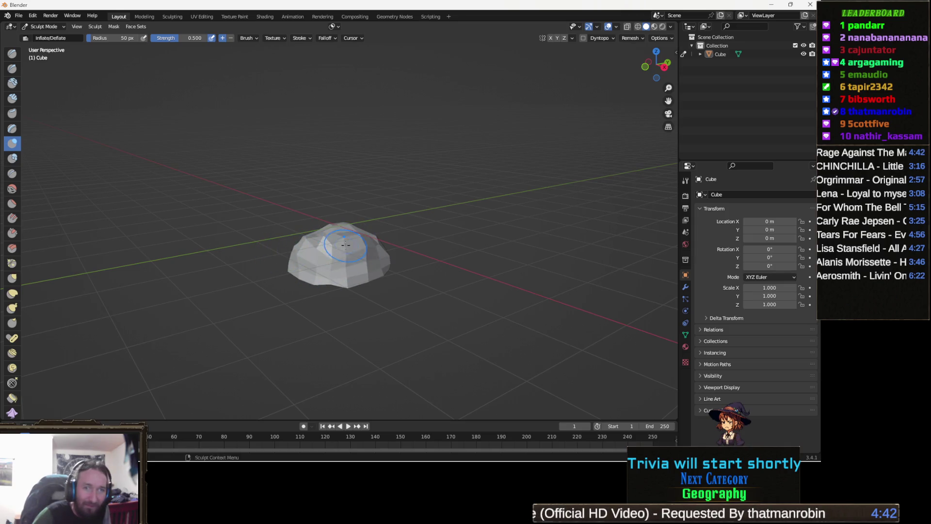
{"action": "mouse_move", "coordinate": [360, 245]}
{"action": "left_mouse_down"}
{"action": "mouse_move", "coordinate": [334, 244]}
{"action": "mouse_move", "coordinate": [353, 243]}
{"action": "left_mouse_up"}
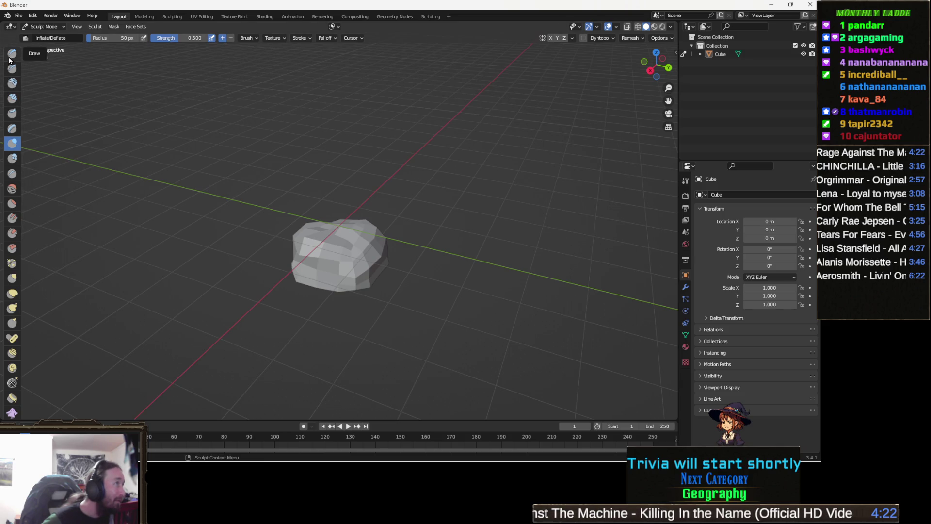
{"action": "left_click", "coordinate": [12, 188]}
Smooth the rock into a rounded dome with the Smooth brush at strength 0.700.
{"action": "mouse_move", "coordinate": [361, 228]}
{"action": "left_mouse_down"}
{"action": "mouse_move", "coordinate": [325, 264]}
{"action": "mouse_move", "coordinate": [349, 255]}
{"action": "mouse_move", "coordinate": [325, 249]}
{"action": "mouse_move", "coordinate": [359, 242]}
{"action": "mouse_move", "coordinate": [334, 232]}
{"action": "mouse_move", "coordinate": [323, 237]}
{"action": "mouse_move", "coordinate": [383, 252]}
{"action": "mouse_move", "coordinate": [367, 255]}
{"action": "left_mouse_up"}
{"action": "mouse_move", "coordinate": [305, 296]}
{"action": "left_mouse_down"}
{"action": "mouse_move", "coordinate": [504, 303]}
{"action": "mouse_move", "coordinate": [387, 249]}
{"action": "mouse_move", "coordinate": [375, 283]}
{"action": "left_mouse_up"}
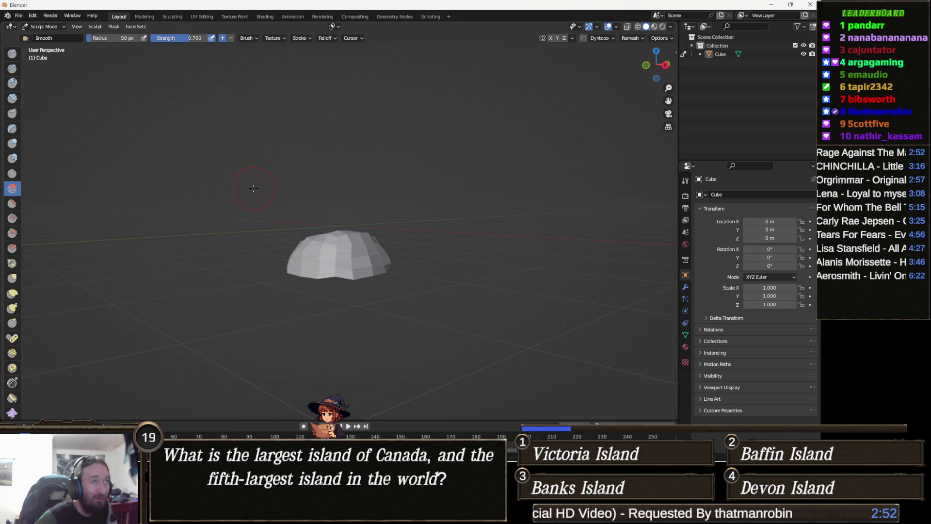
{"action": "left_click_drag", "start_coordinate": [192, 146], "coordinate": [283, 186]}
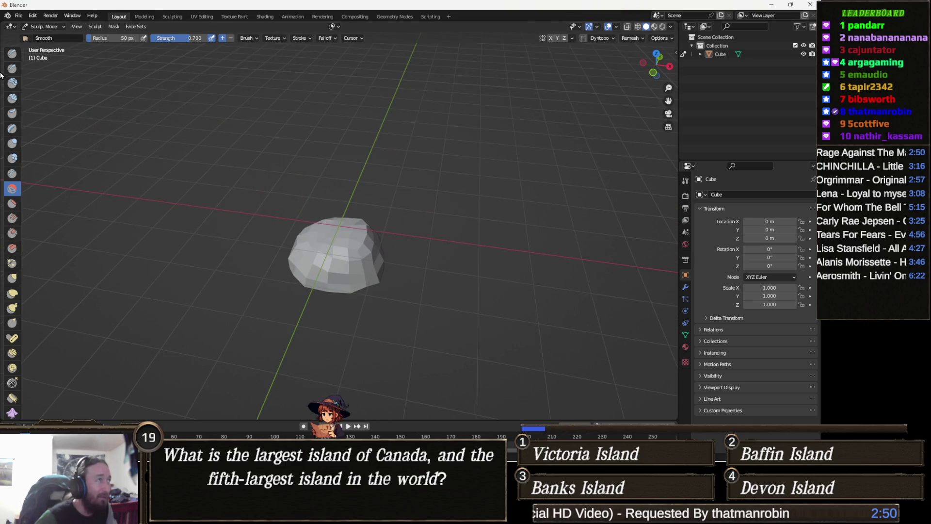
{"action": "left_click", "coordinate": [19, 16]}
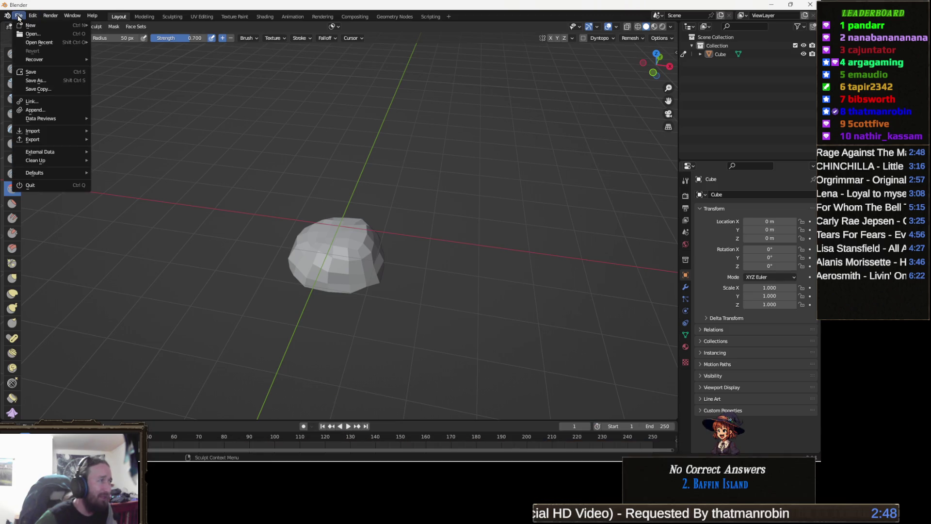
Export the hill as FBX, changing the file name from Hill 2.fbx to Hill 3.fbx.
{"action": "mouse_move", "coordinate": [62, 145]}
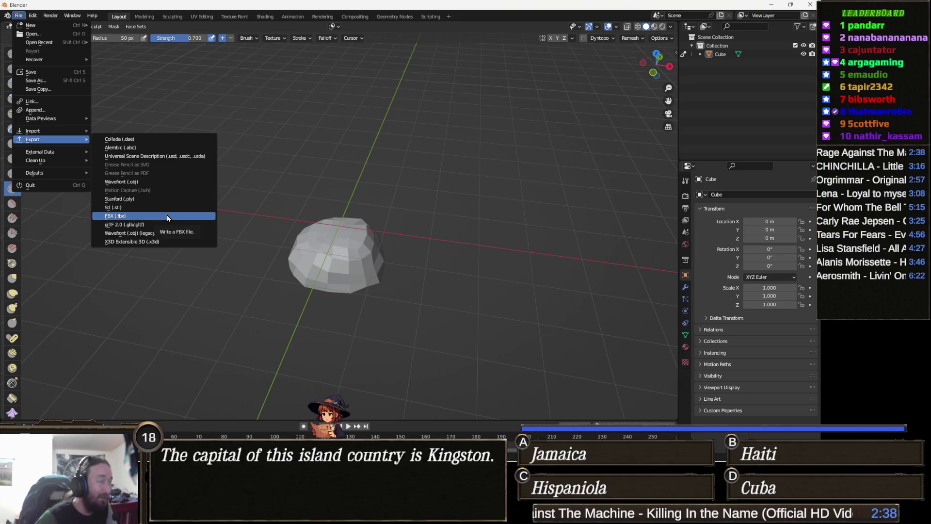
{"action": "left_click", "coordinate": [167, 218]}
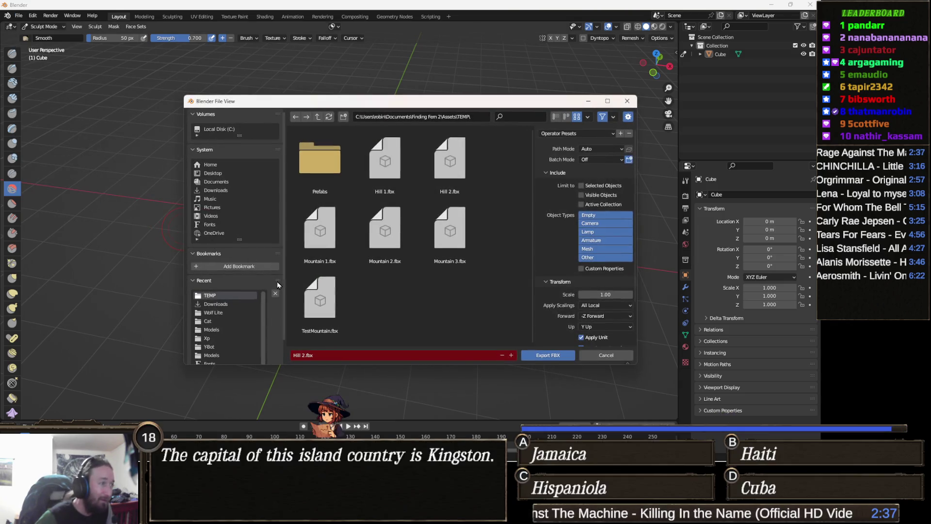
{"action": "left_click", "coordinate": [305, 355]}
{"action": "key", "text": "BackSpace"}
{"action": "type", "text": "3"}
{"action": "key", "text": "Return"}
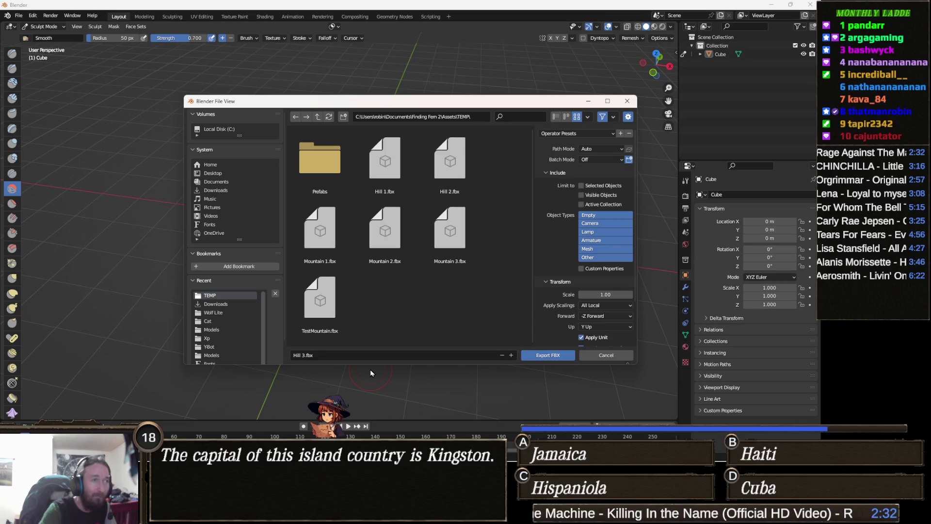
{"action": "left_click", "coordinate": [543, 357]}
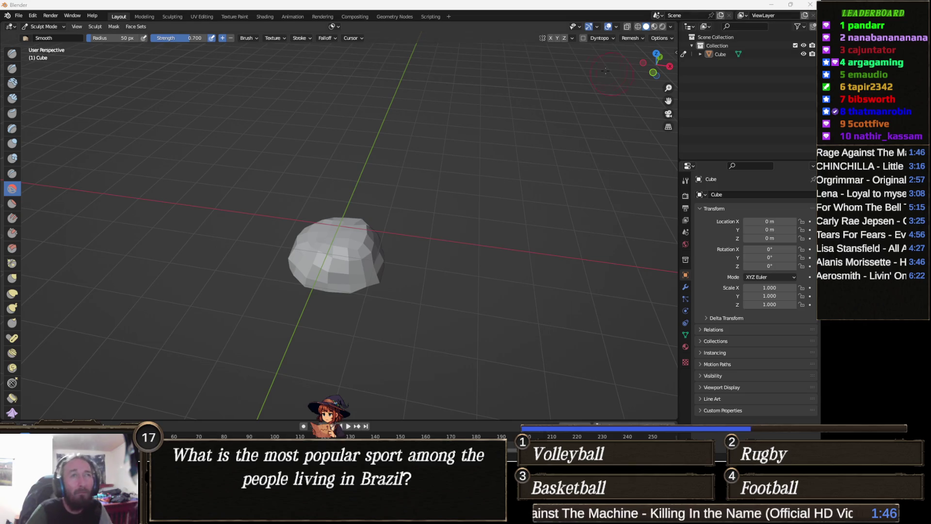
Minimise Blender to bring Unity back to the front.
{"action": "left_click", "coordinate": [777, 9]}
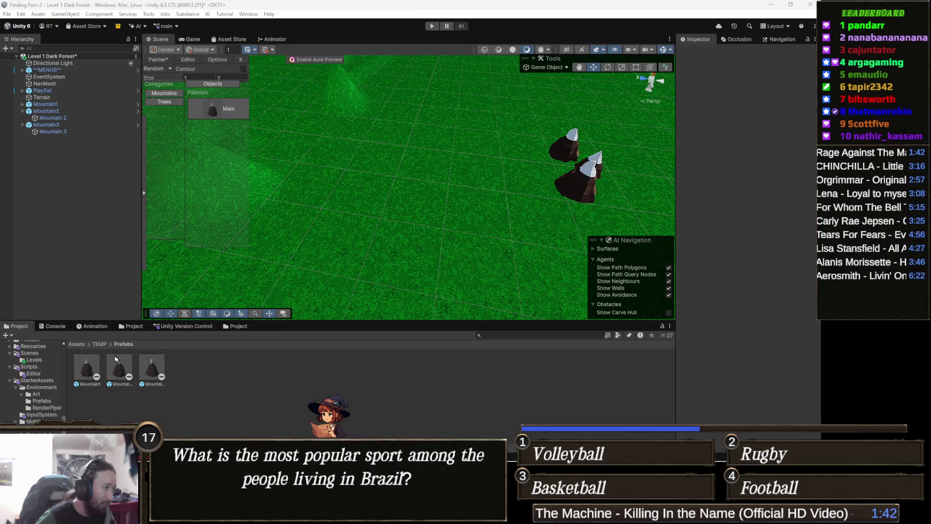
Drag Hill 1, Hill 2 and Hill 3 from Assets/TEMP onto the terrain beside the mountains.
{"action": "left_click", "coordinate": [95, 344]}
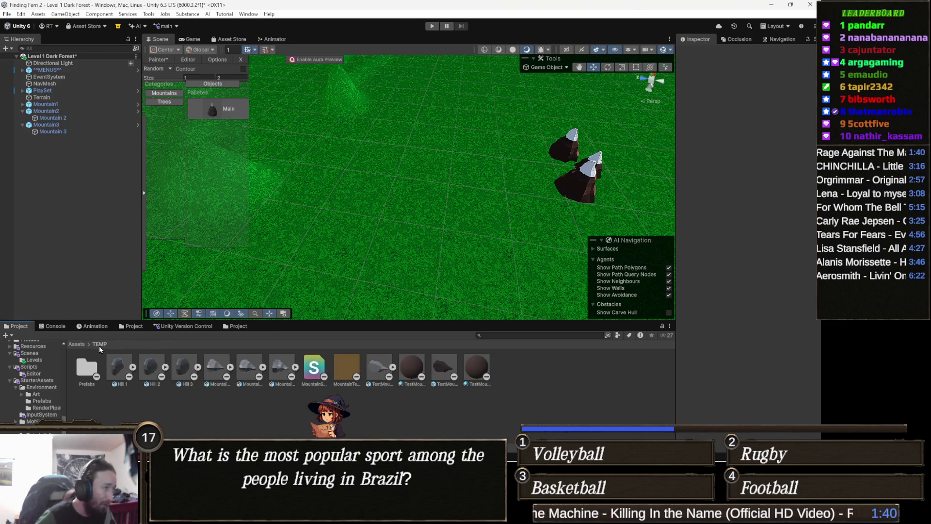
{"action": "mouse_move", "coordinate": [272, 257]}
{"action": "left_mouse_down"}
{"action": "mouse_move", "coordinate": [316, 228]}
{"action": "mouse_move", "coordinate": [167, 232]}
{"action": "left_mouse_up"}
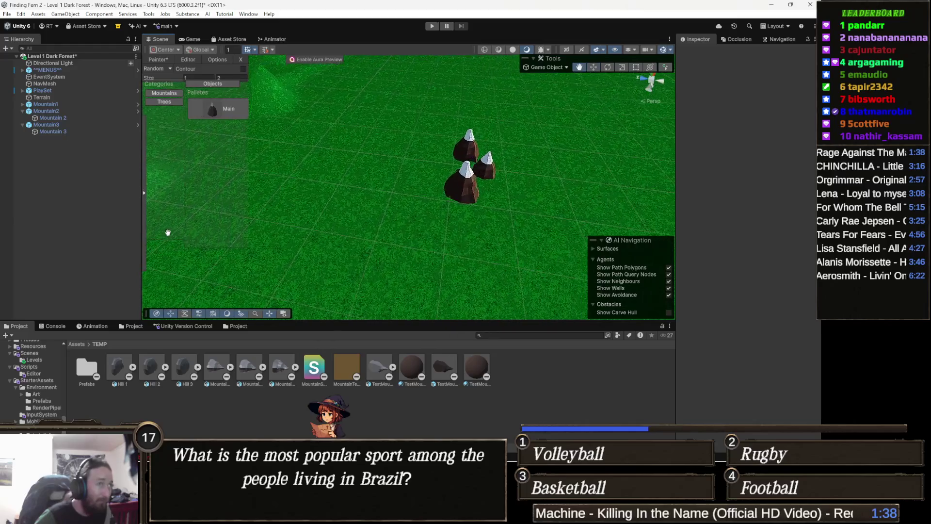
{"action": "left_click", "coordinate": [119, 367]}
{"action": "mouse_move", "coordinate": [376, 210]}
{"action": "left_mouse_down"}
{"action": "mouse_move", "coordinate": [405, 199]}
{"action": "mouse_move", "coordinate": [400, 189]}
{"action": "left_mouse_up"}
{"action": "mouse_move", "coordinate": [150, 370]}
{"action": "left_mouse_down"}
{"action": "mouse_move", "coordinate": [428, 199]}
{"action": "mouse_move", "coordinate": [416, 196]}
{"action": "left_mouse_up"}
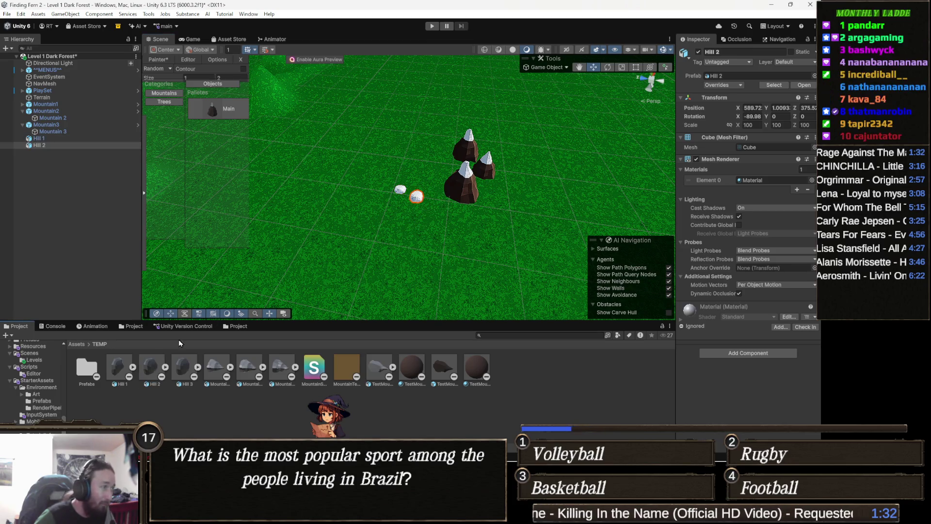
{"action": "mouse_move", "coordinate": [183, 371]}
{"action": "left_mouse_down"}
{"action": "mouse_move", "coordinate": [400, 238]}
{"action": "mouse_move", "coordinate": [408, 215]}
{"action": "mouse_move", "coordinate": [399, 207]}
{"action": "left_mouse_up"}
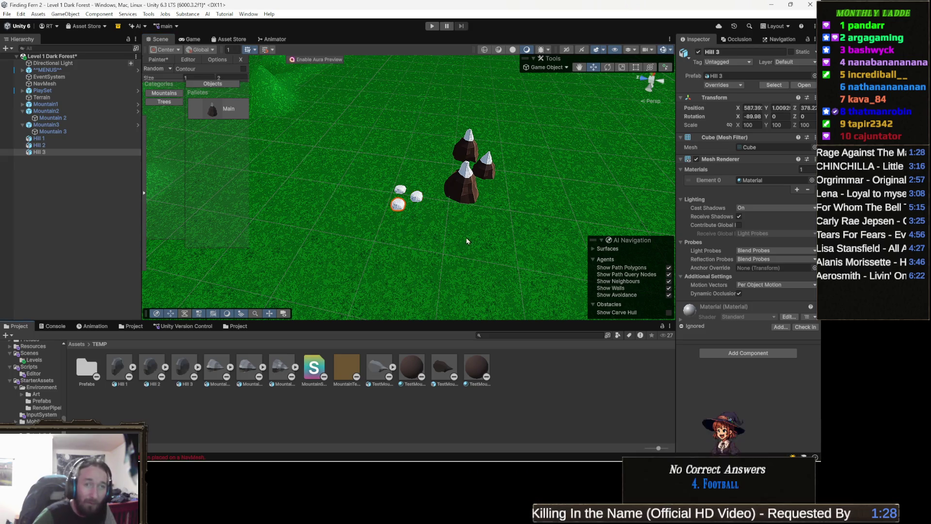
{"action": "scroll", "coordinate": [446, 230], "scroll_direction": "up", "scroll_amount": 3}
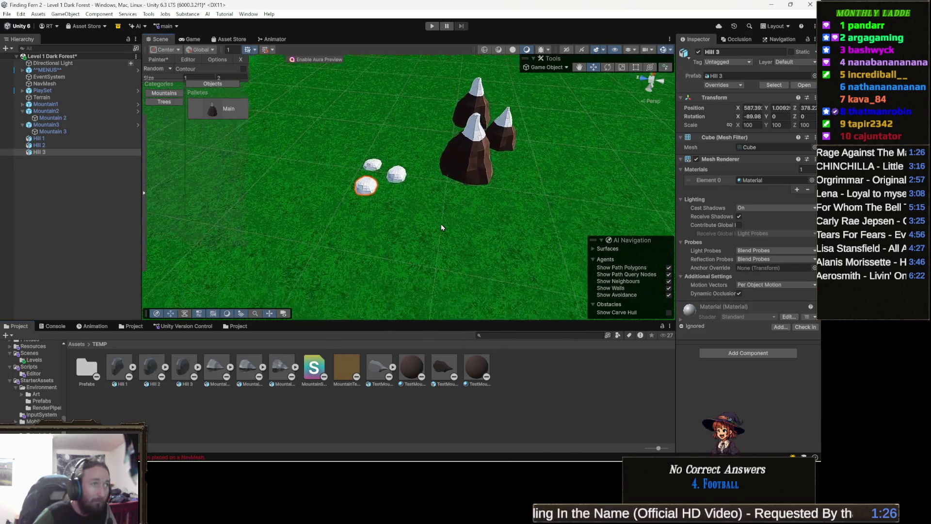
{"action": "scroll", "coordinate": [441, 226], "scroll_direction": "up", "scroll_amount": 5}
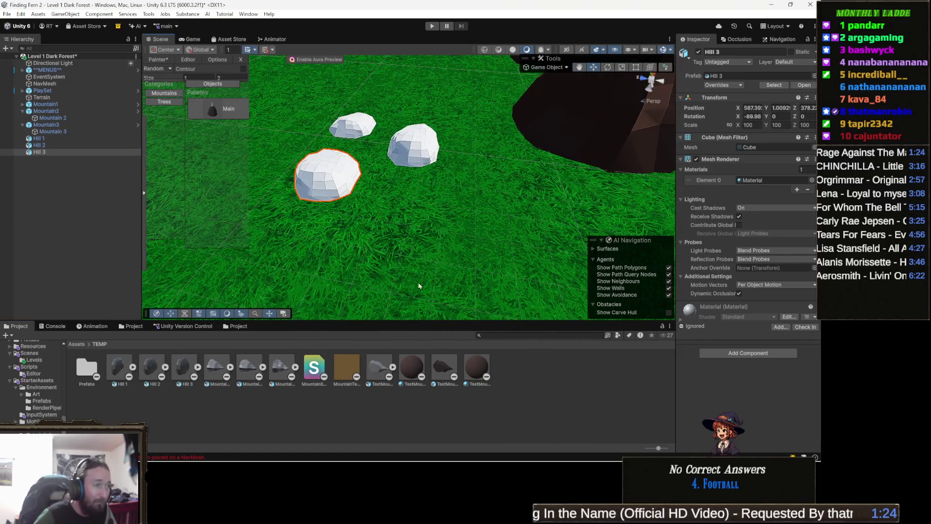
Apply the TestMountain 1 material to Hill 3, the middle hill and the last white hill.
{"action": "mouse_move", "coordinate": [478, 371]}
{"action": "left_mouse_down"}
{"action": "mouse_move", "coordinate": [340, 175]}
{"action": "mouse_move", "coordinate": [360, 205]}
{"action": "left_mouse_up"}
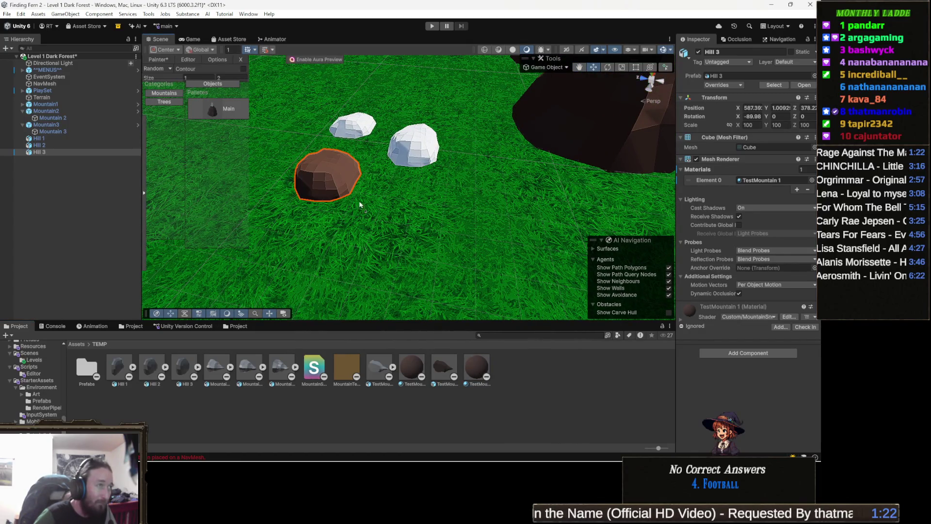
{"action": "mouse_move", "coordinate": [478, 367]}
{"action": "left_mouse_down"}
{"action": "mouse_move", "coordinate": [448, 158]}
{"action": "mouse_move", "coordinate": [419, 141]}
{"action": "left_mouse_up"}
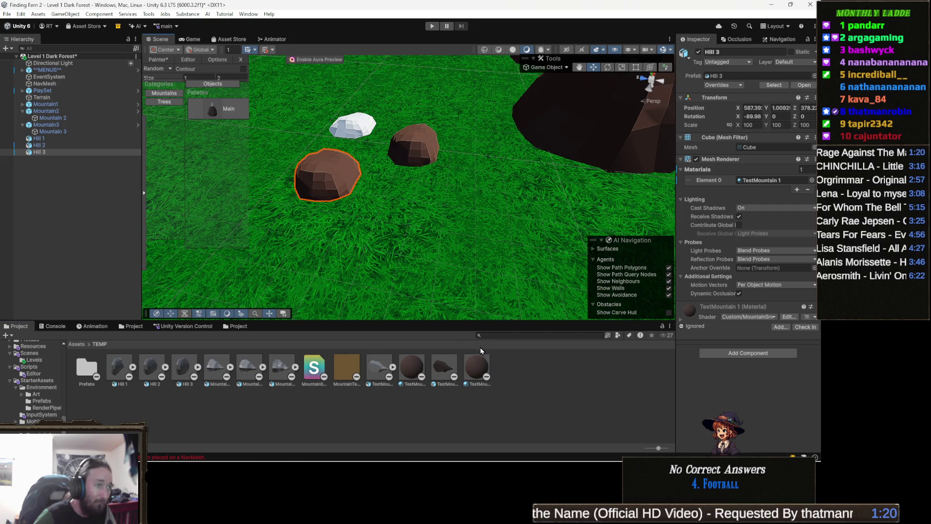
{"action": "left_click_drag", "start_coordinate": [477, 367], "coordinate": [356, 130]}
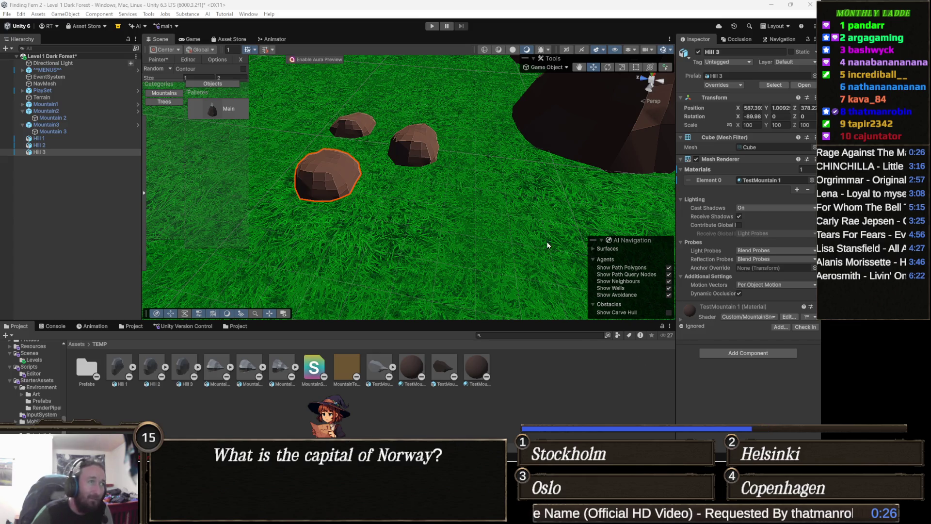
{"action": "mouse_move", "coordinate": [508, 254]}
{"action": "left_mouse_down"}
{"action": "mouse_move", "coordinate": [526, 288]}
{"action": "mouse_move", "coordinate": [466, 250]}
{"action": "left_mouse_up"}
Zoom and orbit the Scene view to inspect the three brown hills from another angle.
{"action": "scroll", "coordinate": [463, 250], "scroll_direction": "down", "scroll_amount": 3}
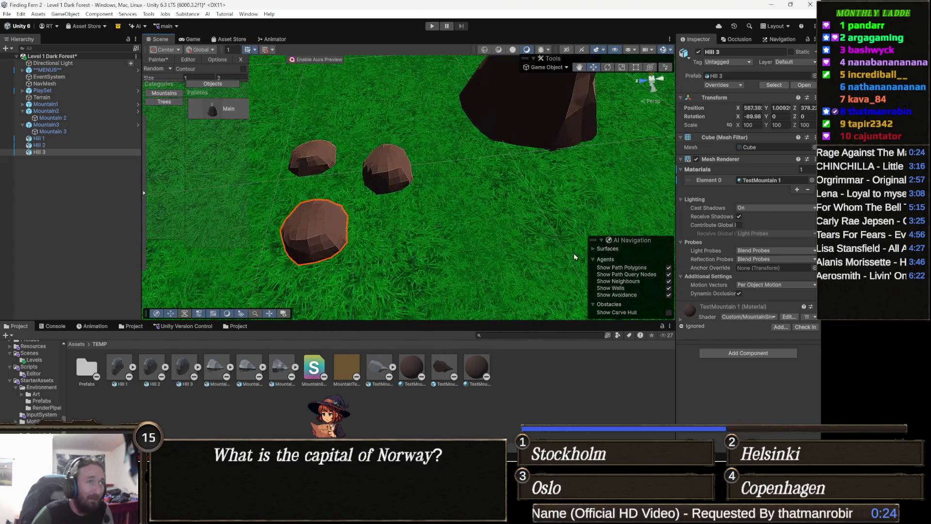
{"action": "scroll", "coordinate": [456, 238], "scroll_direction": "down", "scroll_amount": 2}
{"action": "scroll", "coordinate": [457, 238], "scroll_direction": "down", "scroll_amount": 2}
{"action": "scroll", "coordinate": [420, 225], "scroll_direction": "down", "scroll_amount": 3}
{"action": "left_click_drag", "start_coordinate": [376, 233], "coordinate": [436, 210]}
{"action": "scroll", "coordinate": [467, 215], "scroll_direction": "up", "scroll_amount": 3}
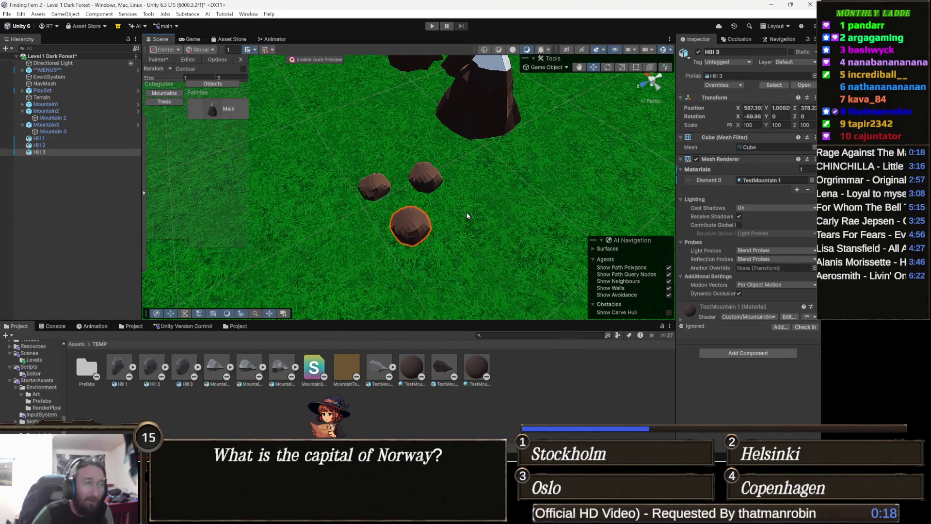
{"action": "scroll", "coordinate": [439, 212], "scroll_direction": "up", "scroll_amount": 1}
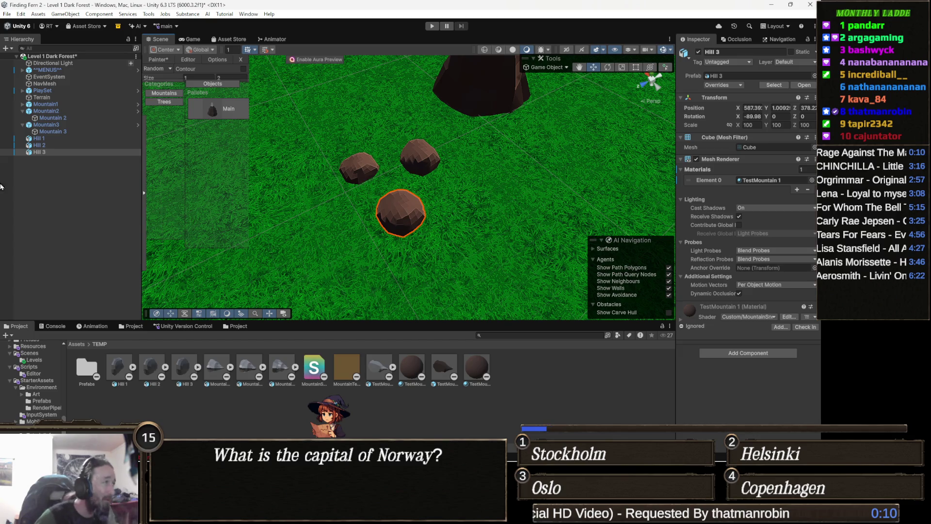
Collapse the Mountain2 and Mountain3 groups in the Hierarchy, then dismiss Hill 1's context menu and clear the selection.
{"action": "left_click", "coordinate": [53, 139]}
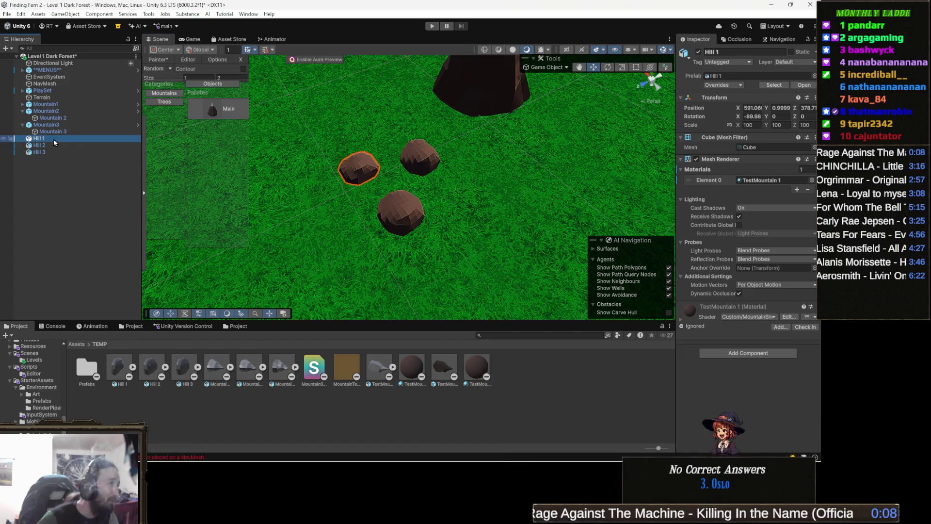
{"action": "left_click", "coordinate": [54, 127]}
{"action": "key", "text": "Left"}
{"action": "key", "text": "Up"}
{"action": "key", "text": "Left"}
{"action": "key", "text": "Left"}
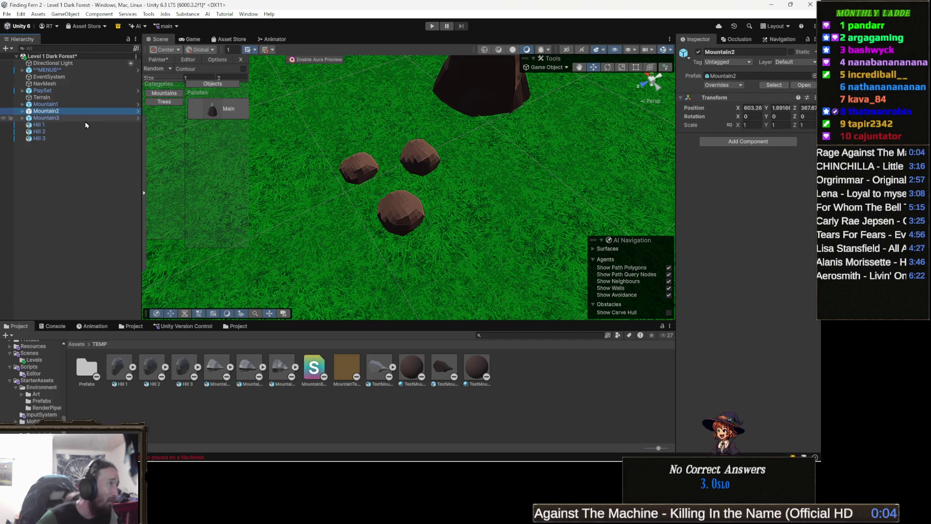
{"action": "left_click", "coordinate": [63, 124]}
{"action": "right_click", "coordinate": [46, 130]}
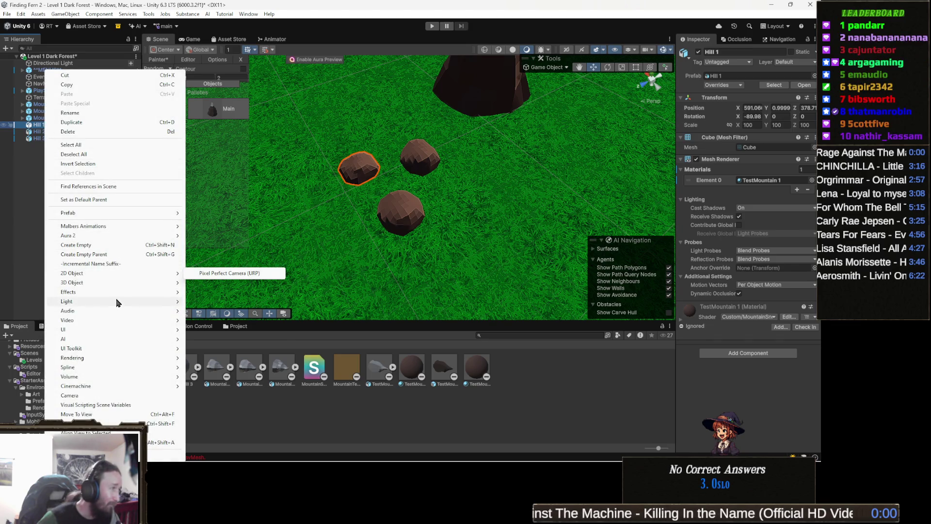
{"action": "mouse_move", "coordinate": [104, 302]}
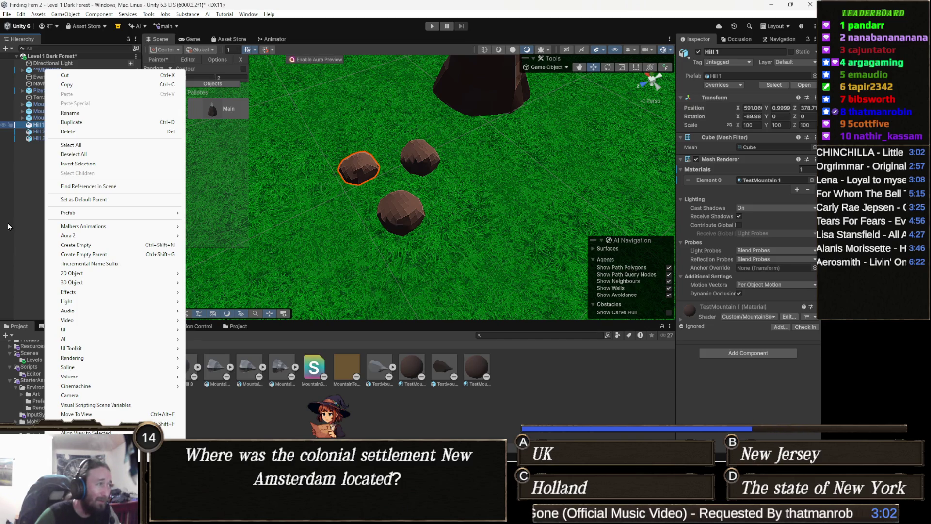
{"action": "left_click", "coordinate": [8, 225]}
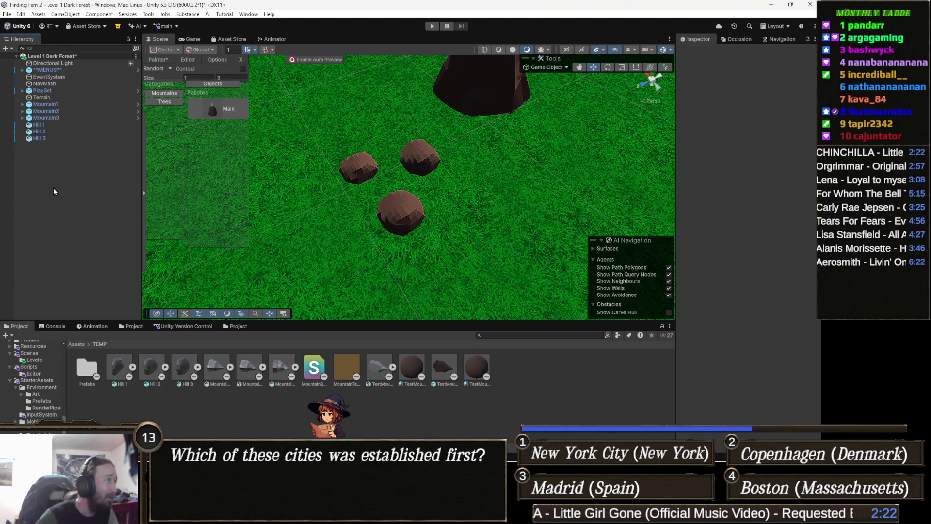
Create an empty object named Hill1 under Hill 1 and move it to the scene root.
{"action": "right_click", "coordinate": [49, 124]}
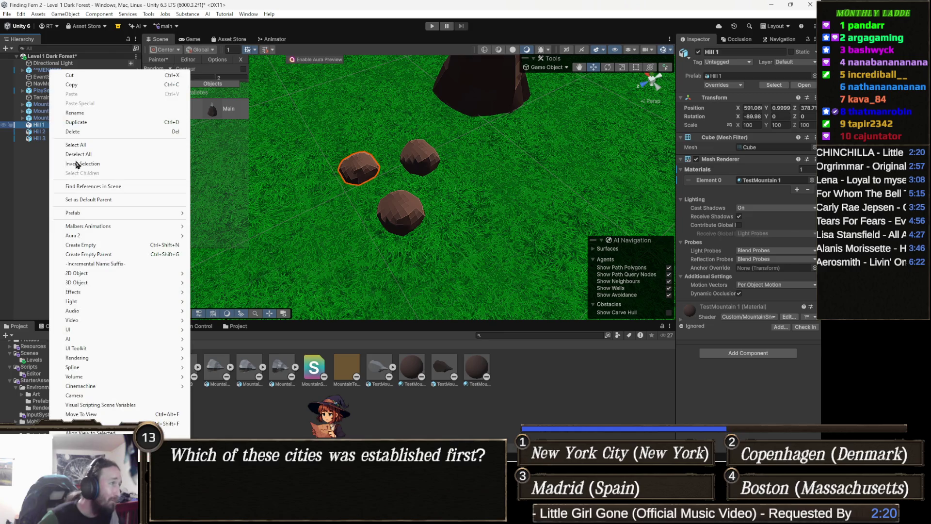
{"action": "left_click", "coordinate": [97, 246]}
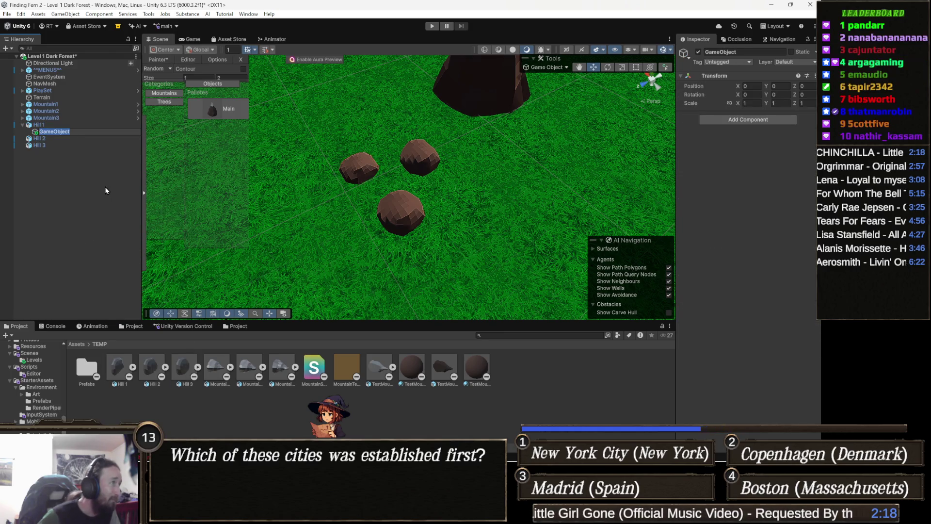
{"action": "type", "text": "Hill"}
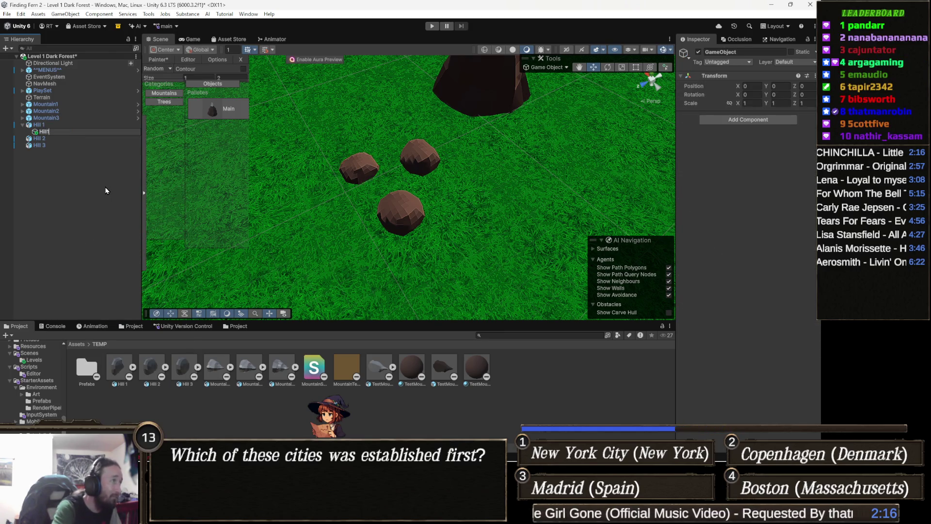
{"action": "key", "text": "Return"}
{"action": "left_click_drag", "start_coordinate": [54, 132], "coordinate": [56, 122]}
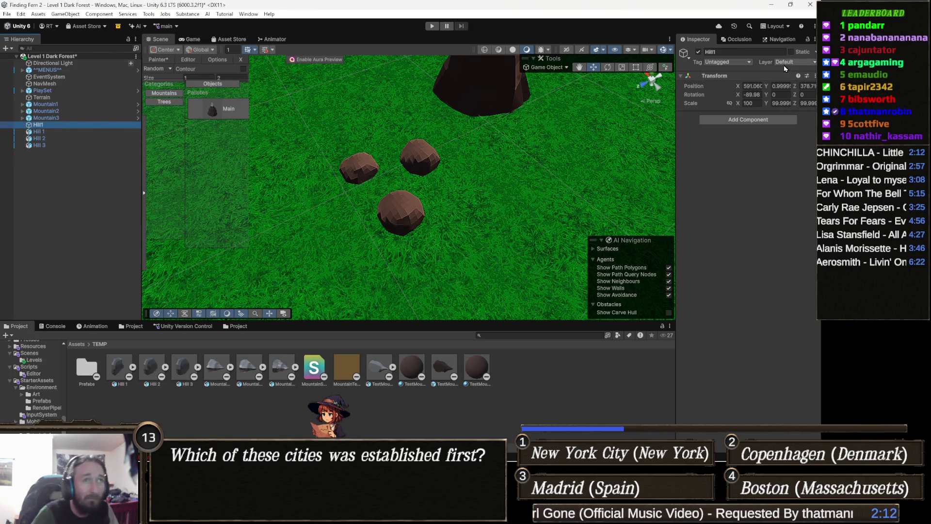
Set Hill1's scale to 1 on all axes and its X rotation to 0.
{"action": "left_click", "coordinate": [729, 103]}
{"action": "left_click", "coordinate": [749, 103]}
{"action": "type", "text": "1"}
{"action": "key", "text": "Tab"}
{"action": "key", "text": "Tab"}
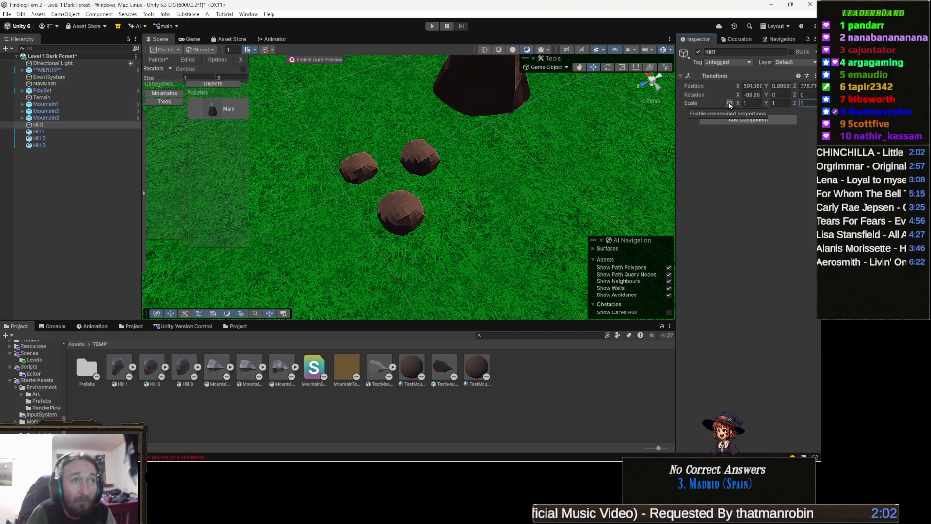
{"action": "left_click", "coordinate": [760, 94]}
{"action": "key", "text": "BackSpace"}
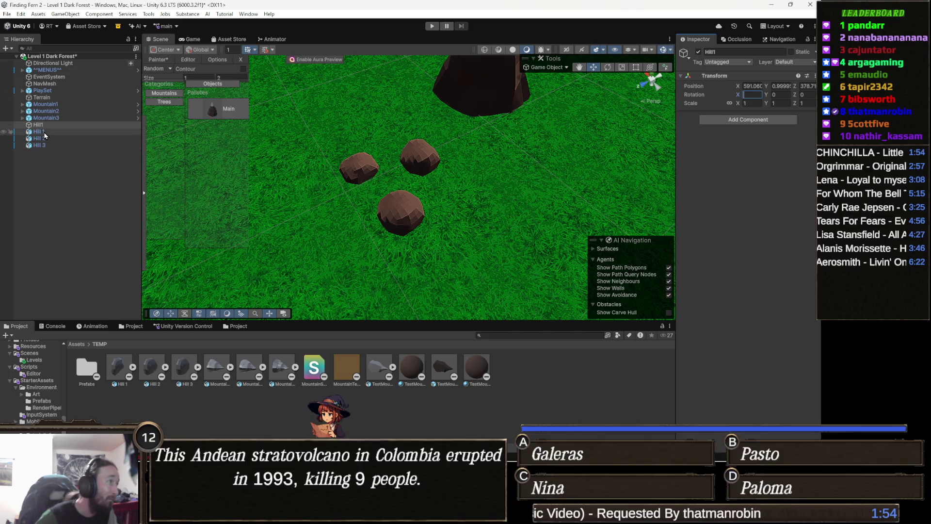
{"action": "left_click", "coordinate": [39, 131]}
Nest Hill 1 under Hill1, undoing an accidental move of Hill 2 into it.
{"action": "left_click_drag", "start_coordinate": [38, 128], "coordinate": [43, 132]}
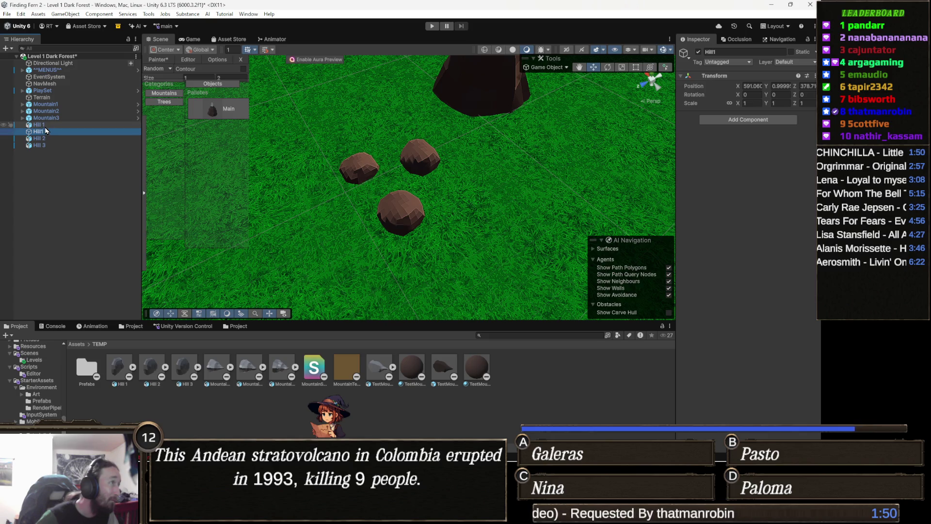
{"action": "left_click_drag", "start_coordinate": [43, 125], "coordinate": [48, 132]}
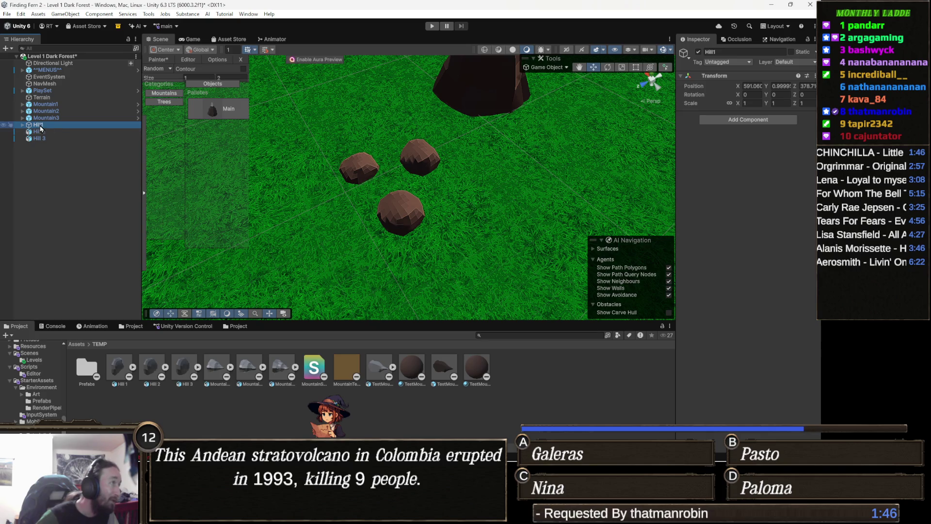
{"action": "left_click", "coordinate": [38, 133]}
{"action": "left_click_drag", "start_coordinate": [37, 135], "coordinate": [39, 125]}
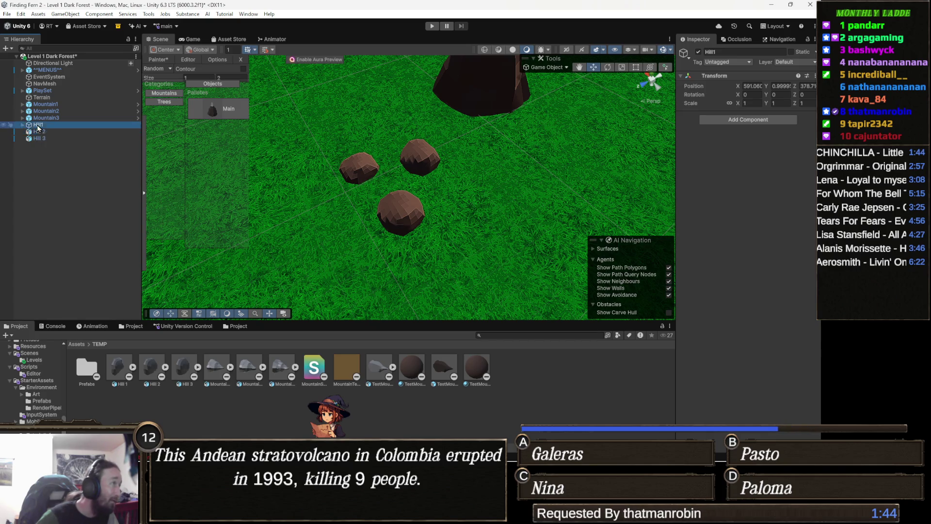
{"action": "key", "text": "ctrl+z"}
{"action": "right_click", "coordinate": [47, 135]}
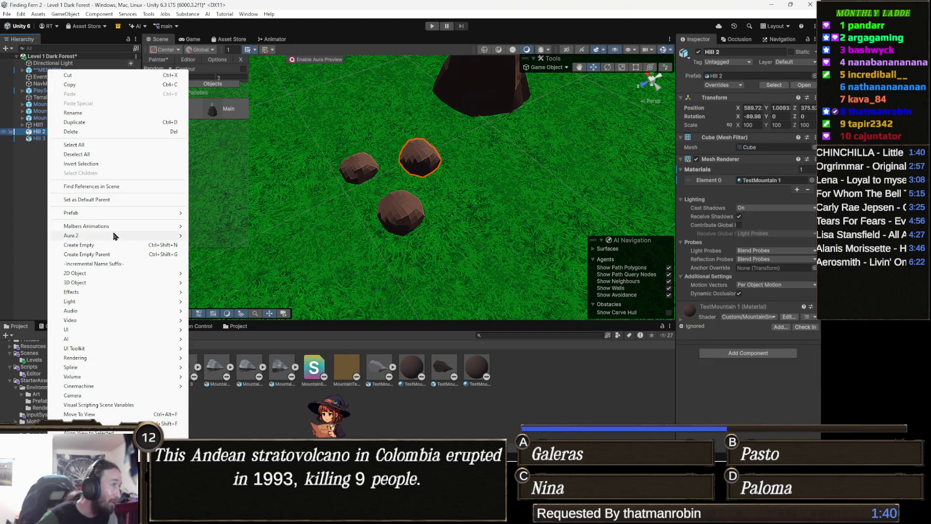
Create an empty object named Hill2 under Hill 2 and move it to the scene root.
{"action": "left_click", "coordinate": [100, 245]}
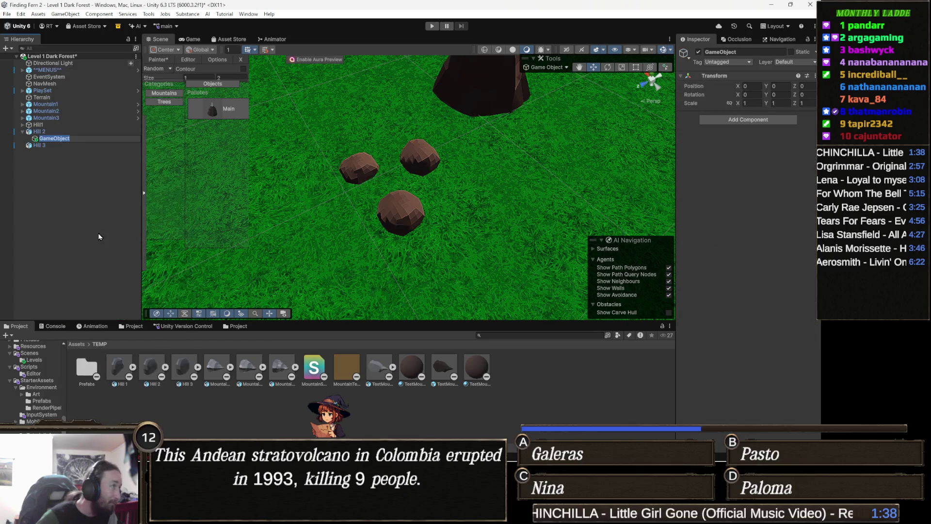
{"action": "type", "text": "Hill2"}
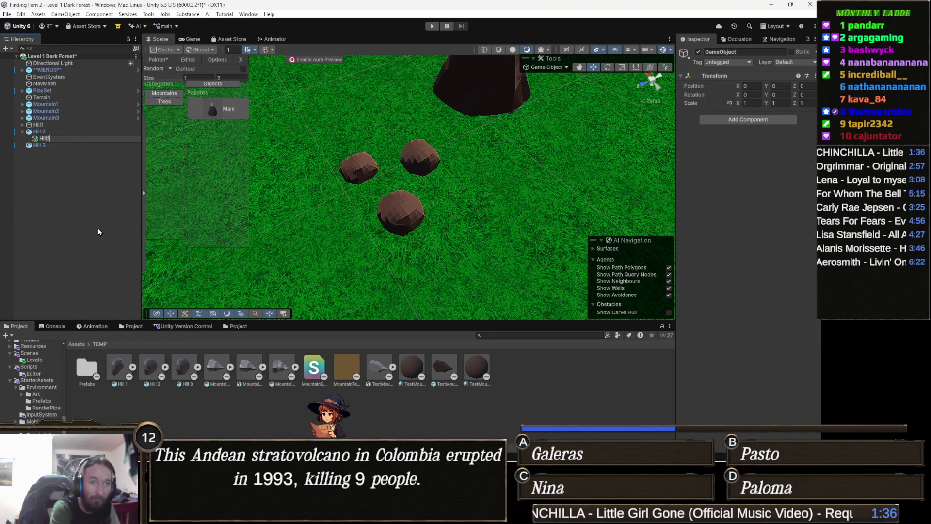
{"action": "key", "text": "Return"}
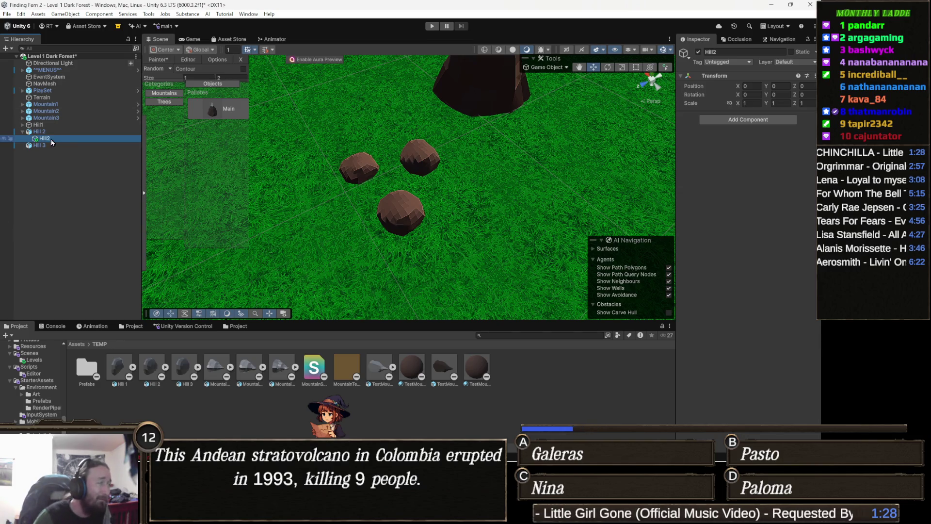
{"action": "left_click_drag", "start_coordinate": [45, 139], "coordinate": [53, 129]}
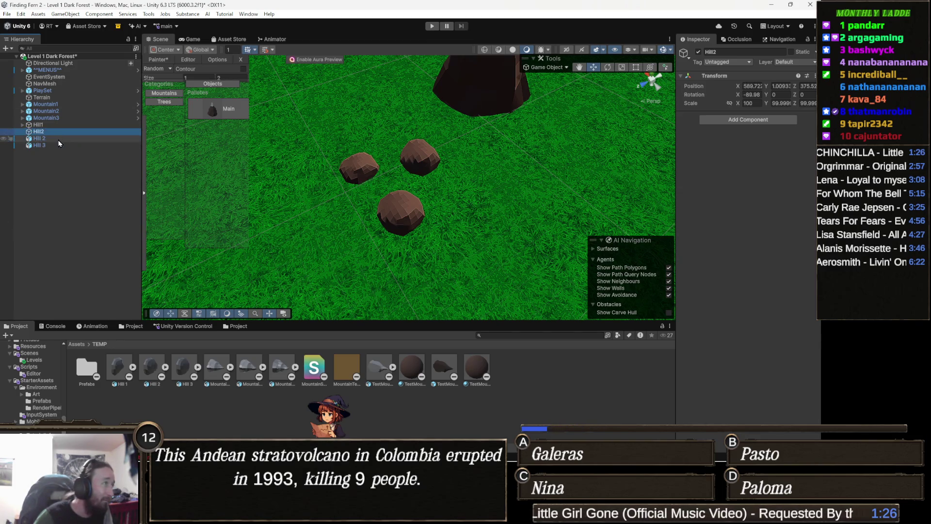
Set Hill2's scale to 1 and its X rotation to 0.
{"action": "left_click", "coordinate": [750, 103]}
{"action": "type", "text": "1"}
{"action": "key", "text": "Tab"}
{"action": "type", "text": "1"}
{"action": "key", "text": "Tab"}
{"action": "type", "text": "1"}
{"action": "left_click", "coordinate": [752, 95]}
{"action": "type", "text": "0"}
{"action": "key", "text": "Return"}
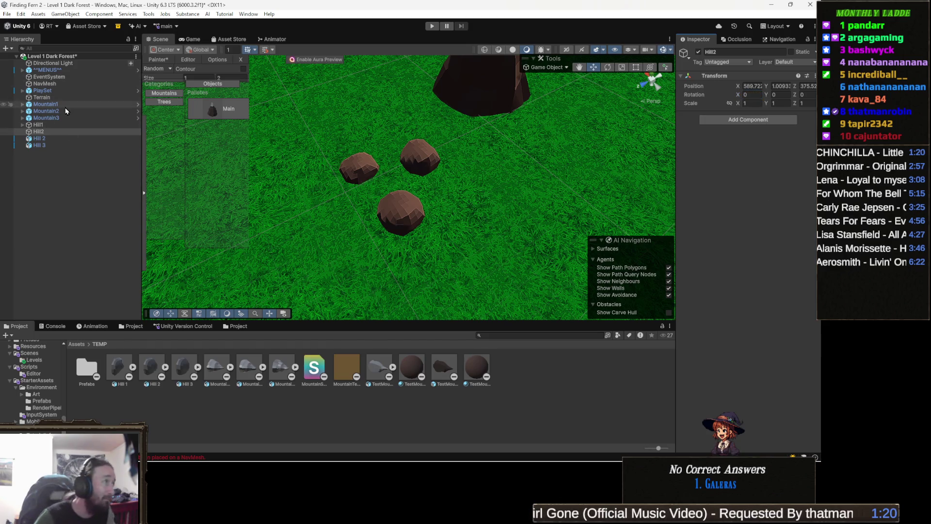
Select Hill 2, delete the selection, then select Hill 3.
{"action": "left_click", "coordinate": [40, 139]}
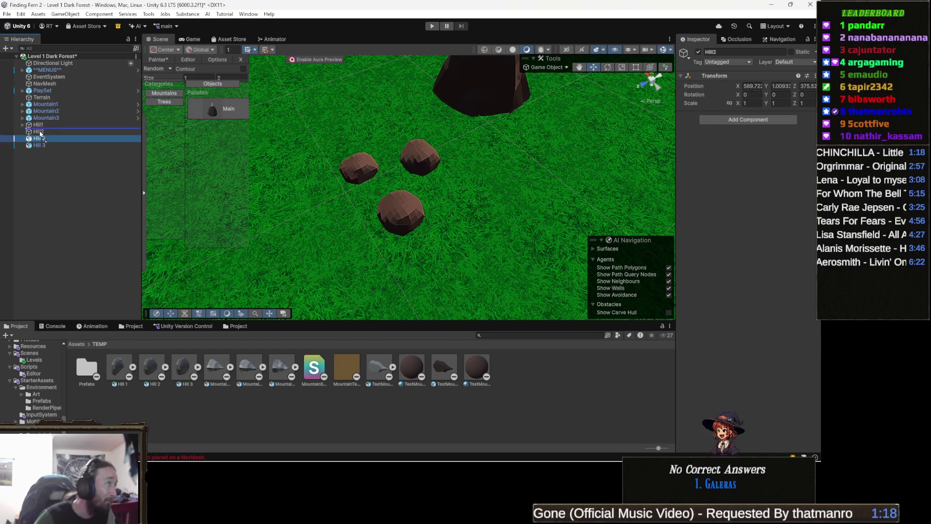
{"action": "key", "text": "Delete"}
{"action": "left_click", "coordinate": [44, 139]}
Create an empty object named Hill3 under Hill 3 and move it to the scene root.
{"action": "right_click", "coordinate": [44, 140]}
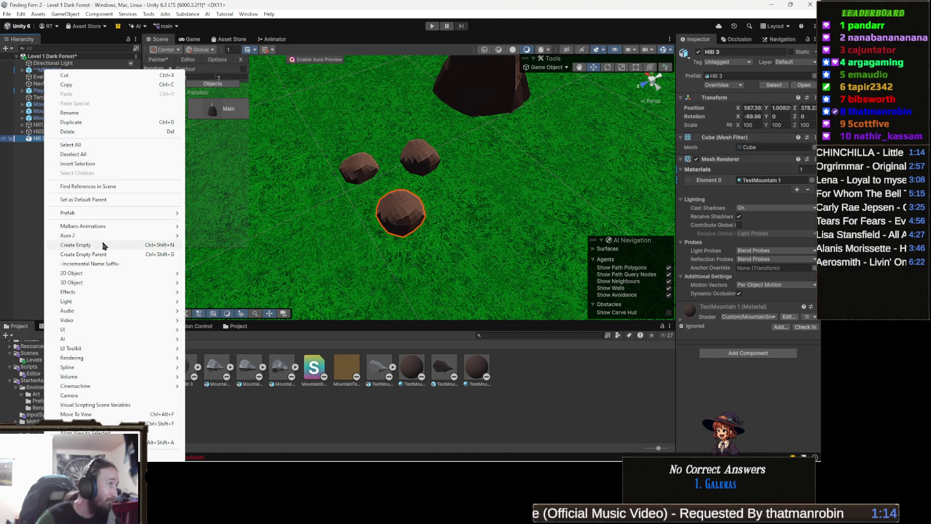
{"action": "left_click", "coordinate": [91, 245]}
{"action": "type", "text": "Hill3"}
{"action": "key", "text": "Return"}
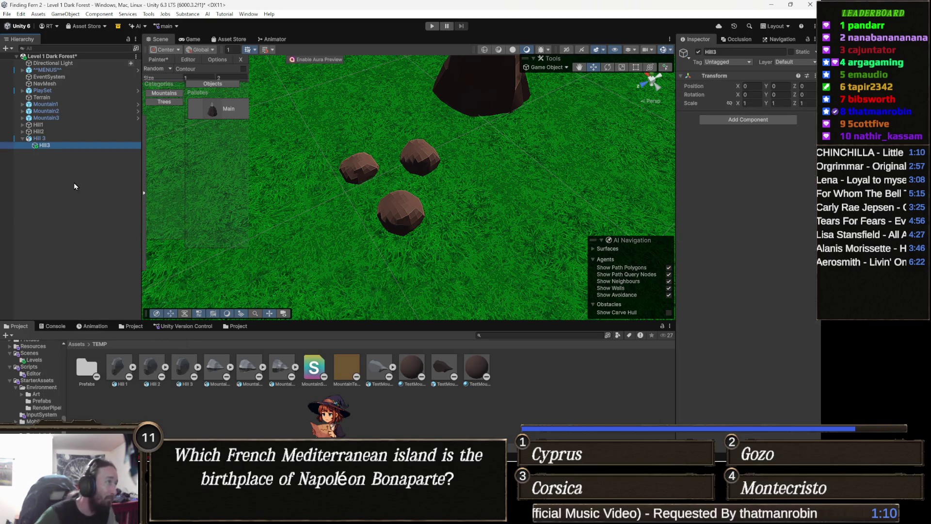
{"action": "left_click_drag", "start_coordinate": [45, 146], "coordinate": [56, 136]}
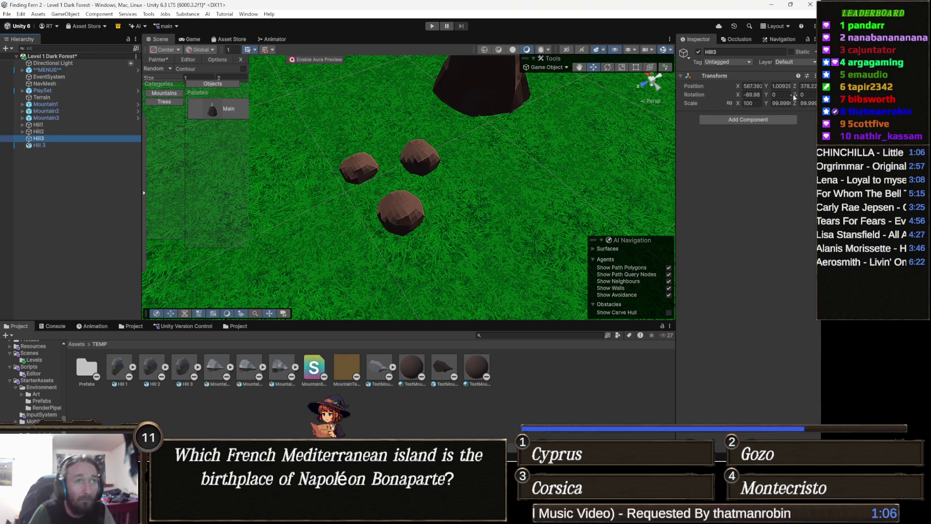
Set Hill3's scale to 1, 1, 1 and its X rotation to 0.
{"action": "left_click", "coordinate": [753, 103]}
{"action": "type", "text": "1"}
{"action": "key", "text": "Tab"}
{"action": "type", "text": "1"}
{"action": "key", "text": "Tab"}
{"action": "type", "text": "1"}
{"action": "key", "text": "shift+Tab"}
{"action": "key", "text": "shift+Tab"}
{"action": "key", "text": "shift+Tab"}
{"action": "type", "text": "0"}
{"action": "key", "text": "Return"}
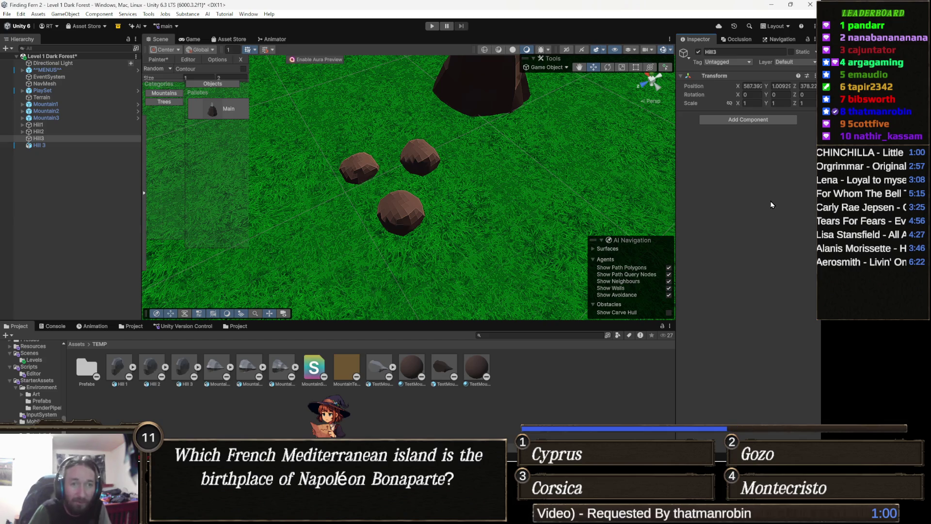
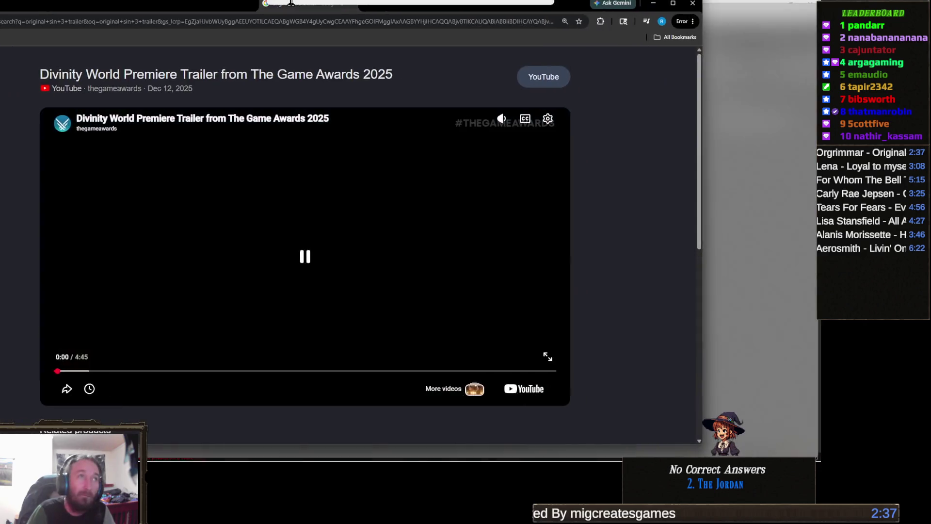
Snap the Chrome window playing the Divinity trailer to the centre of the screen over Unity.
{"action": "left_click_drag", "start_coordinate": [291, 3], "coordinate": [483, 2]}
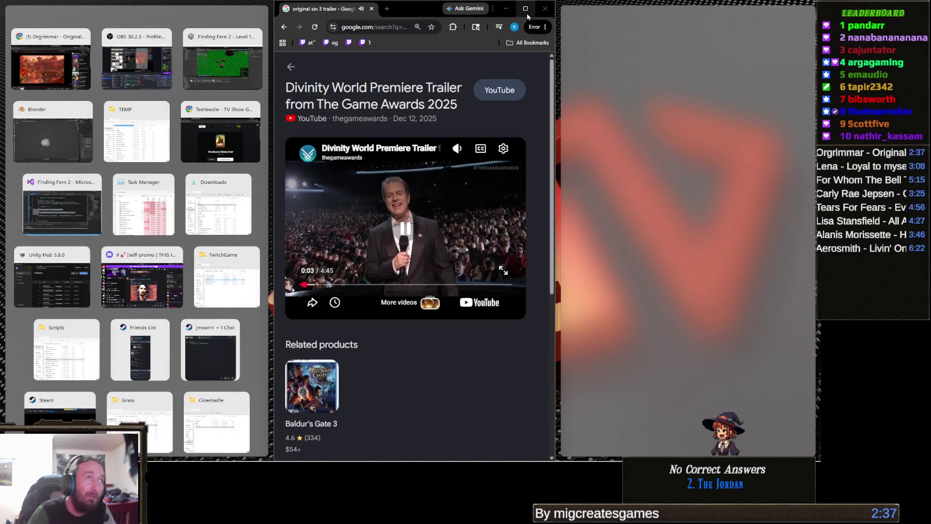
Maximize the Chrome window and switch the Divinity trailer to full screen.
{"action": "left_click", "coordinate": [525, 8]}
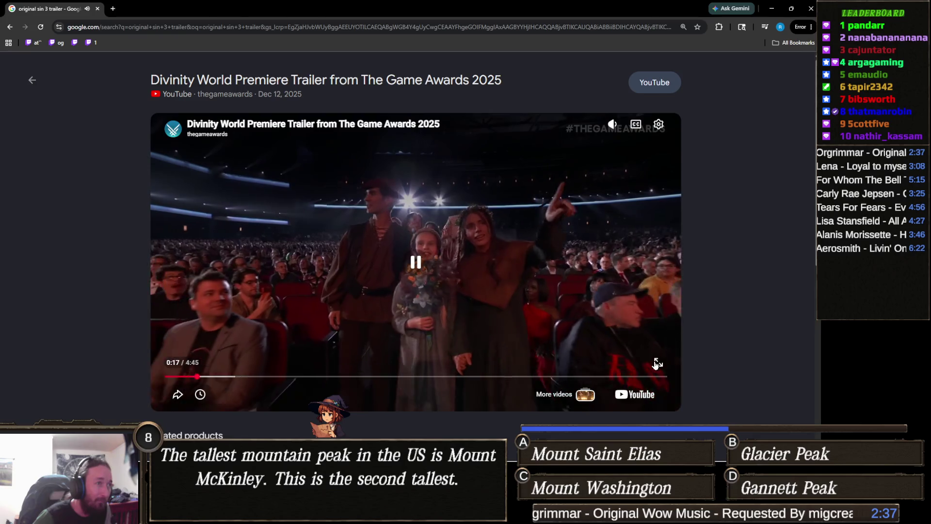
{"action": "left_click", "coordinate": [657, 364]}
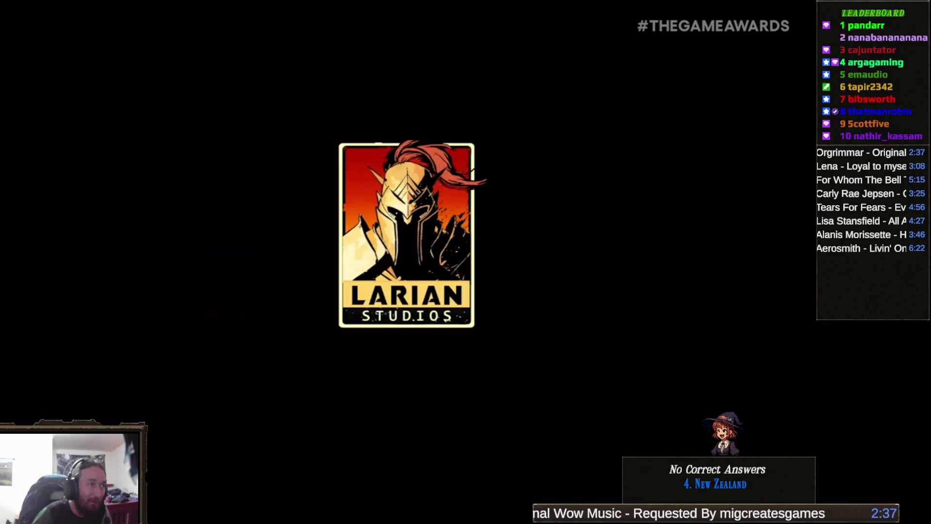
Let the full-screen Divinity trailer play until its closing Divinity title card.
{"action": "mouse_move", "coordinate": [519, 216]}
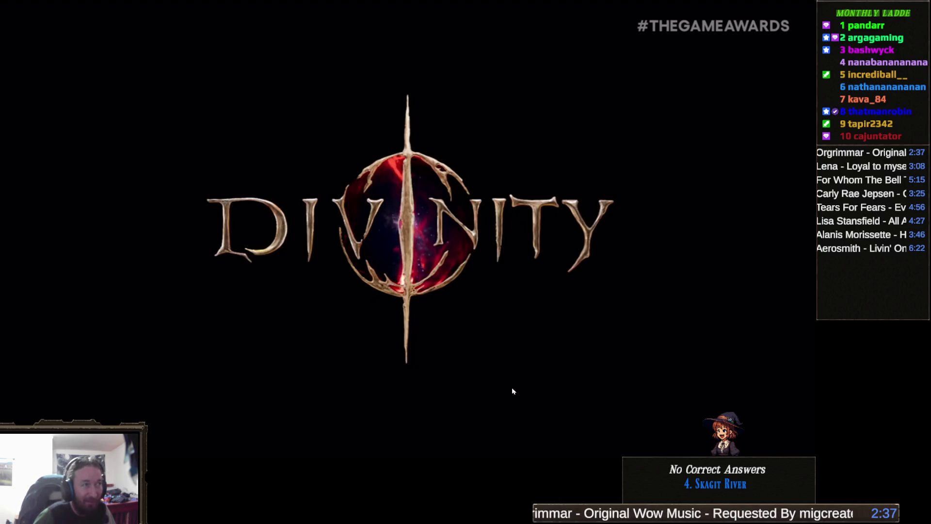
Pause the trailer at its end, exit full screen, and close the browser.
{"action": "left_click", "coordinate": [602, 319]}
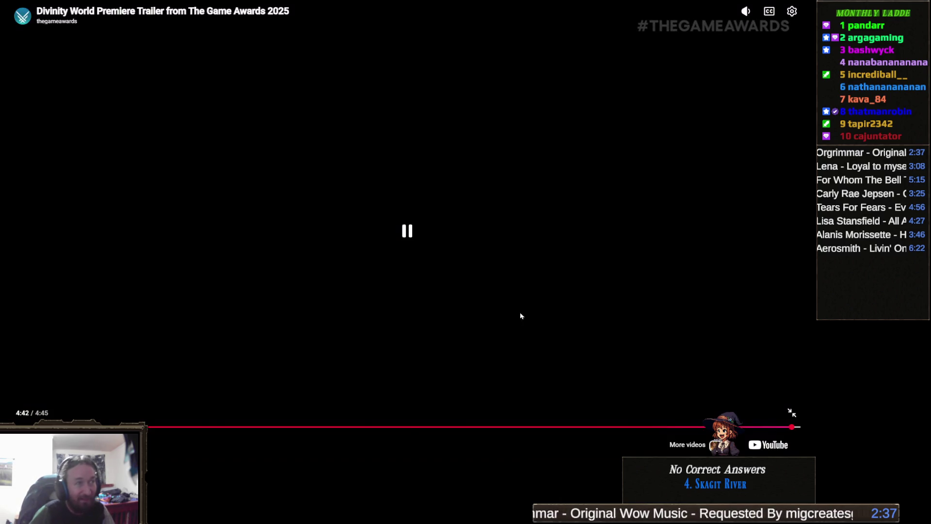
{"action": "left_click", "coordinate": [435, 240]}
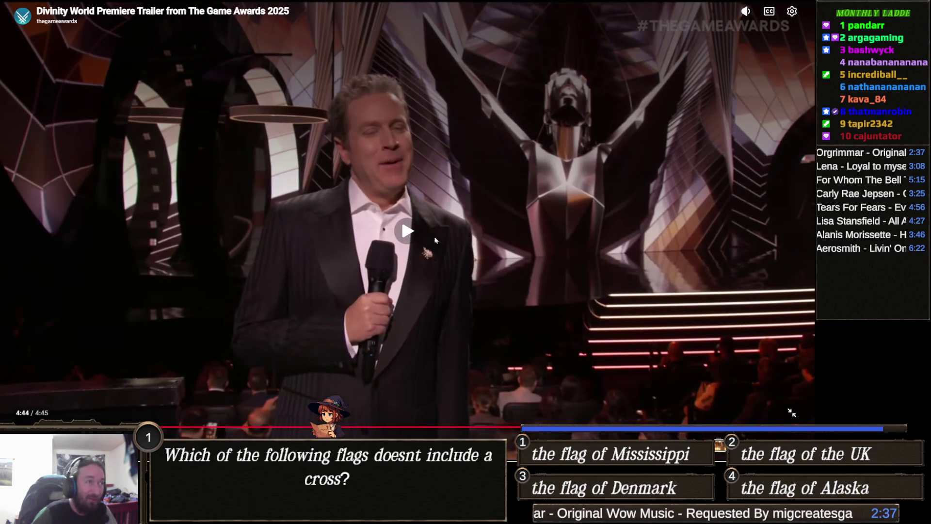
{"action": "key", "text": "Escape"}
{"action": "left_click", "coordinate": [814, 12]}
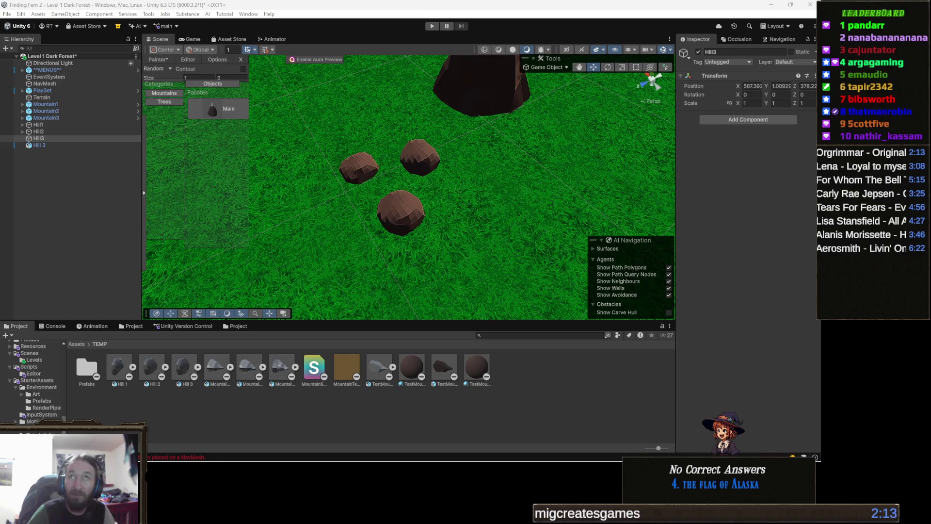
Browse the Divinity II: Developer's Cut store screenshots, returning to the dragon shot, then close the browser.
{"action": "key", "text": "alt+Tab"}
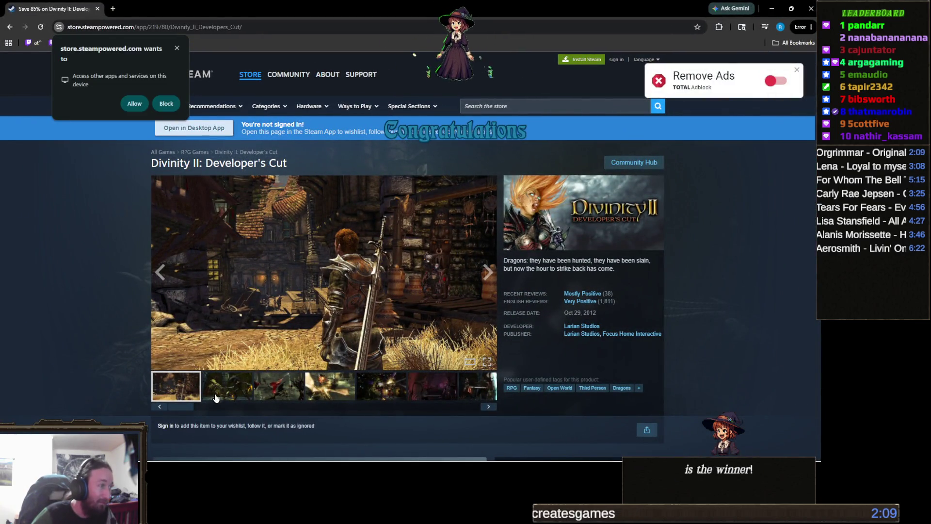
{"action": "left_click", "coordinate": [281, 396]}
{"action": "left_click", "coordinate": [330, 390]}
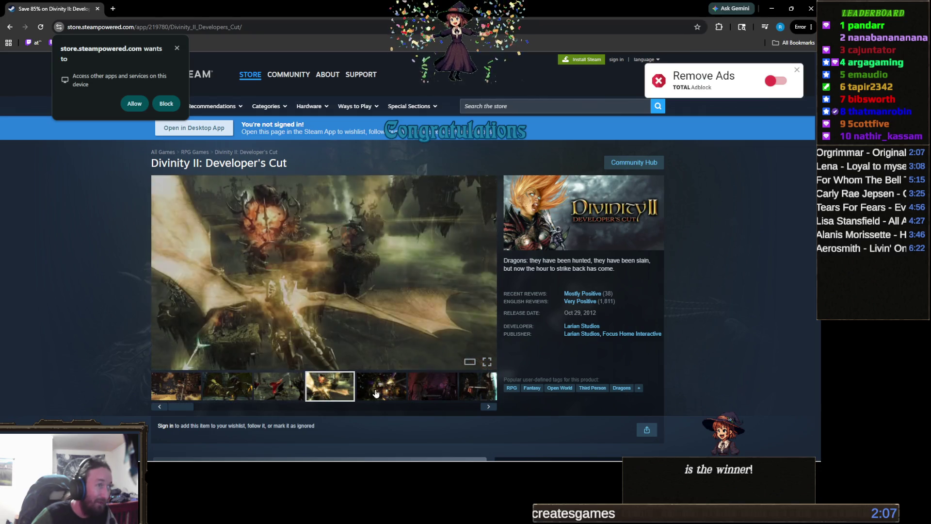
{"action": "left_click", "coordinate": [381, 390]}
{"action": "left_click", "coordinate": [434, 395]}
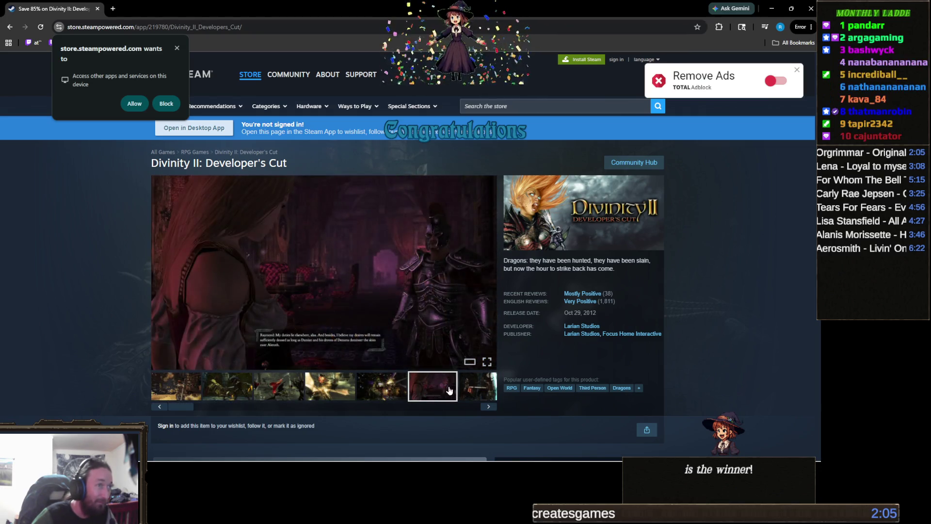
{"action": "left_click", "coordinate": [324, 377]}
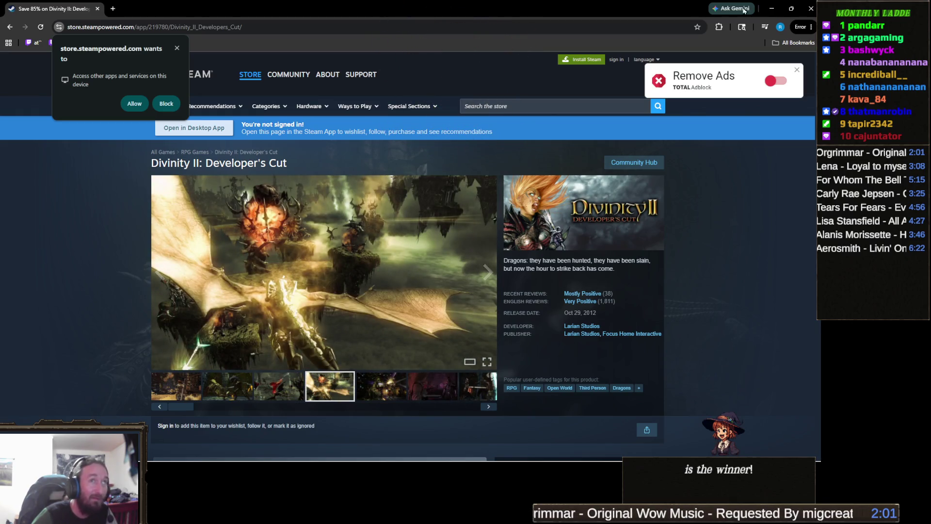
{"action": "left_click", "coordinate": [811, 8]}
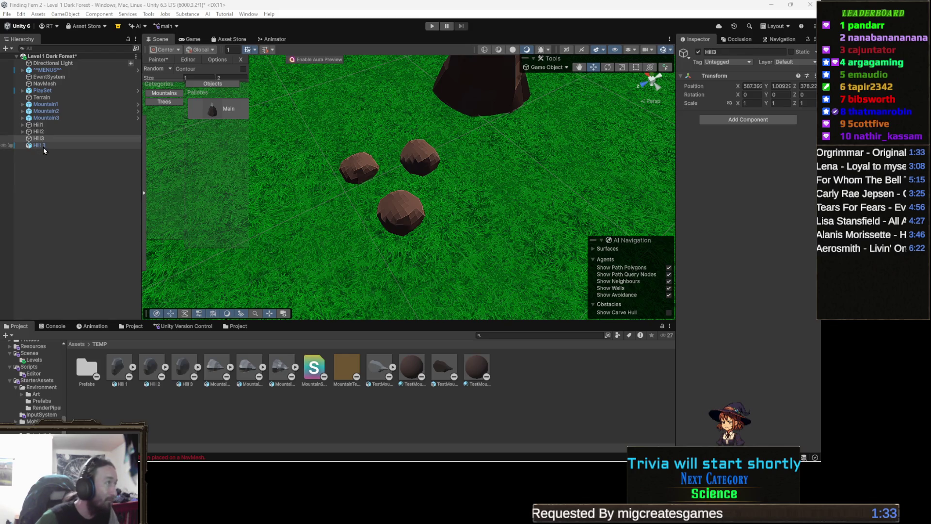
Parent the Hill 3 object under Hill3 in the Hierarchy and open the TEMP Prefabs folder.
{"action": "left_click_drag", "start_coordinate": [43, 148], "coordinate": [38, 140]}
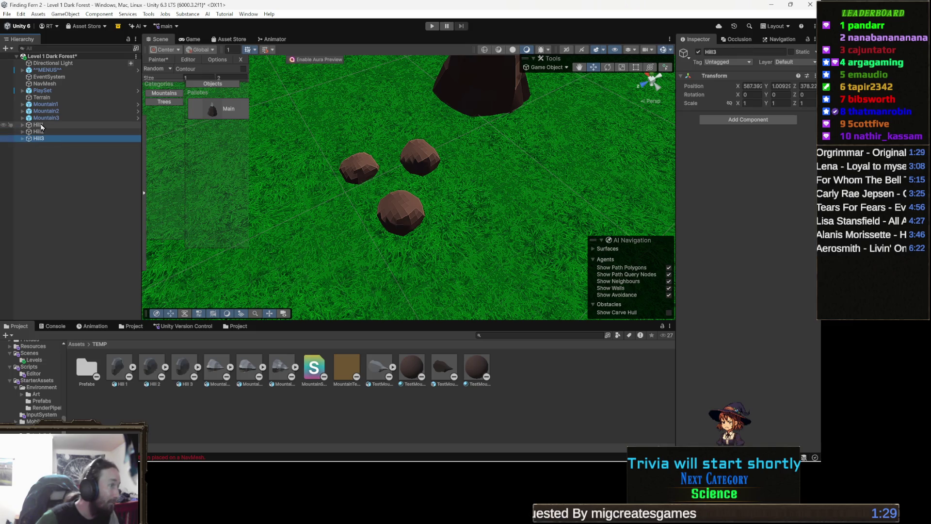
{"action": "double_click", "coordinate": [87, 372]}
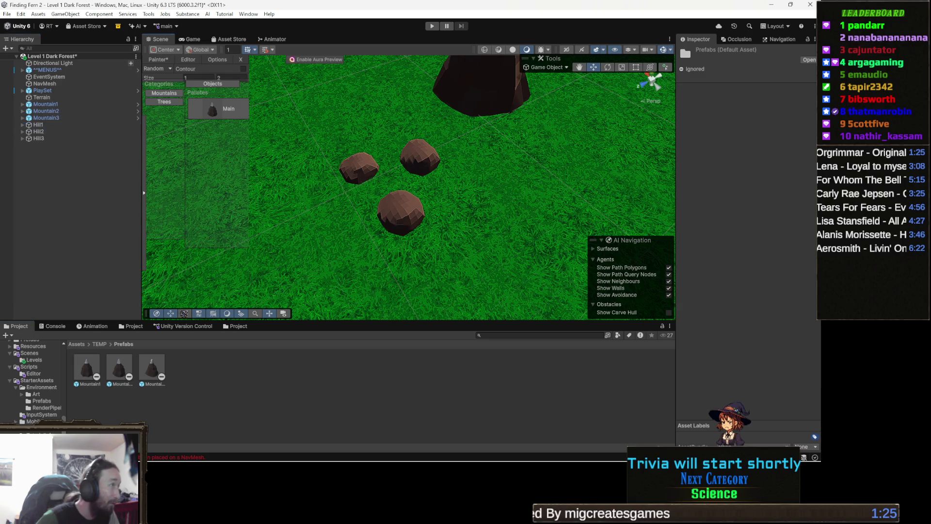
Drag Hill1, Hill2 and Hill3 into Assets/TEMP/Prefabs to create prefab assets.
{"action": "left_click_drag", "start_coordinate": [219, 380], "coordinate": [219, 380]}
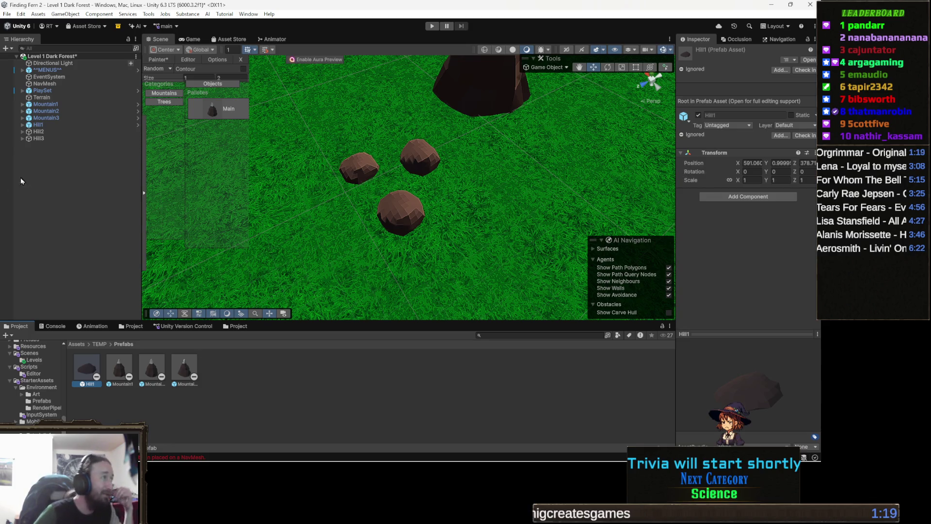
{"action": "mouse_move", "coordinate": [38, 131]}
{"action": "left_mouse_down"}
{"action": "mouse_move", "coordinate": [281, 383]}
{"action": "mouse_move", "coordinate": [273, 377]}
{"action": "left_mouse_up"}
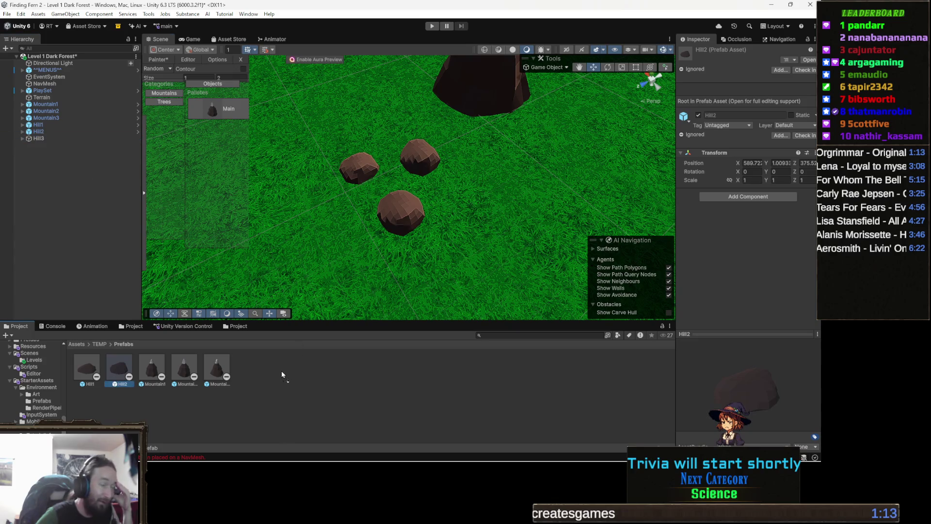
{"action": "left_click_drag", "start_coordinate": [281, 372], "coordinate": [283, 373]}
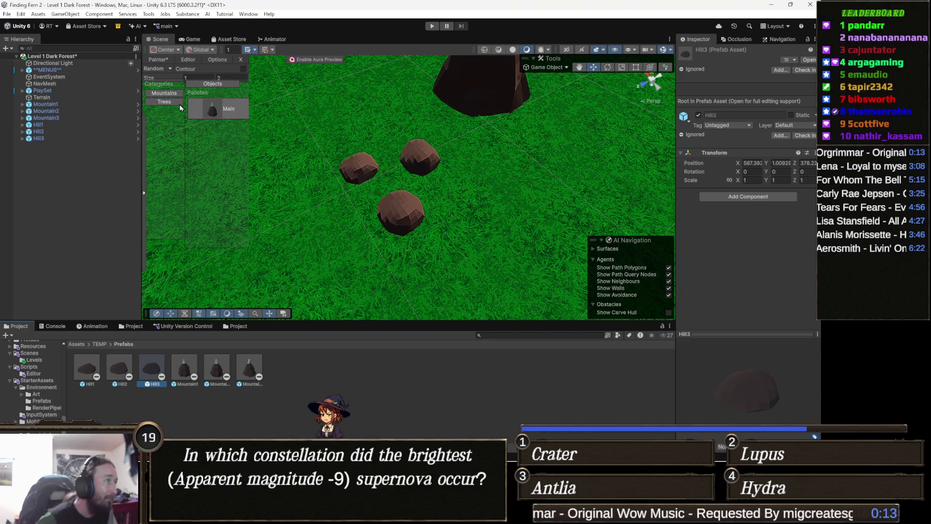
Select the Mountains category, multi-select the three hill prefabs, and use Add Selected in the Editor view.
{"action": "left_click", "coordinate": [168, 97]}
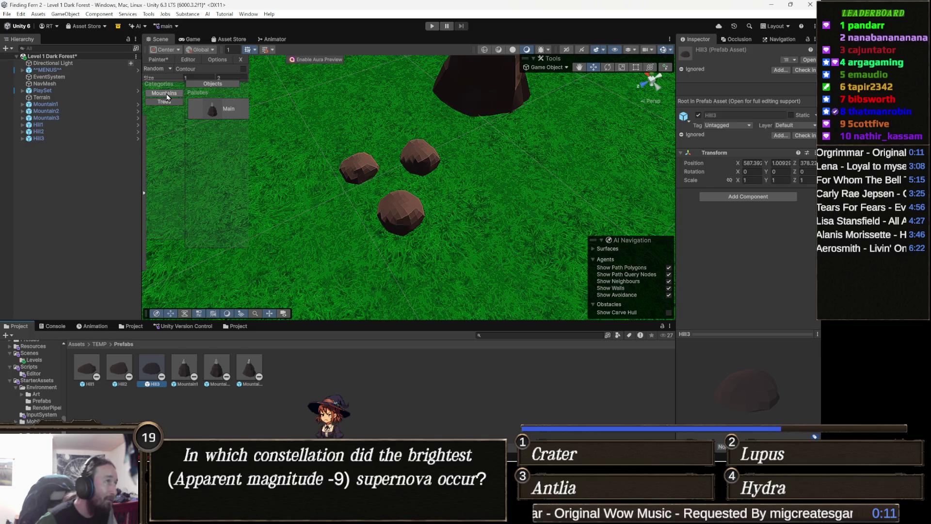
{"action": "left_click", "coordinate": [167, 96]}
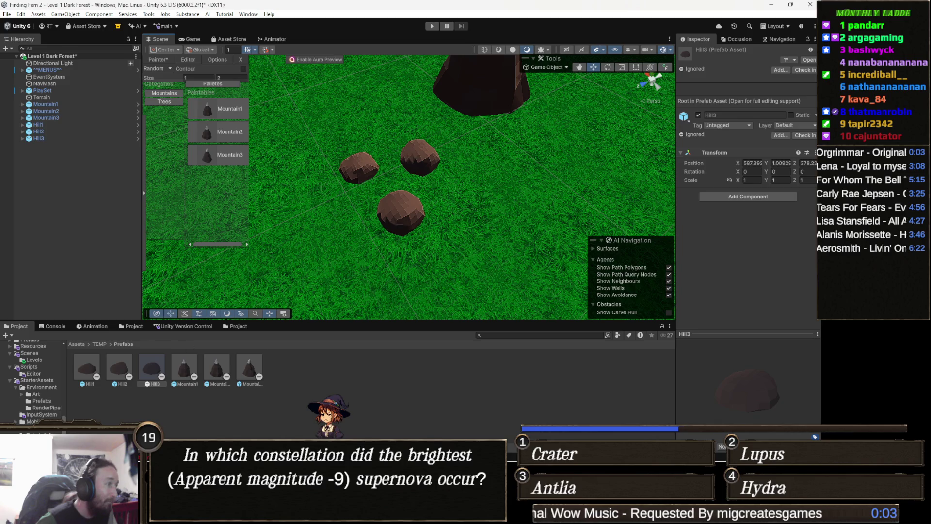
{"action": "left_click", "coordinate": [122, 373]}
{"action": "left_click", "coordinate": [87, 372]}
{"action": "left_click", "coordinate": [153, 371], "text": "shift"}
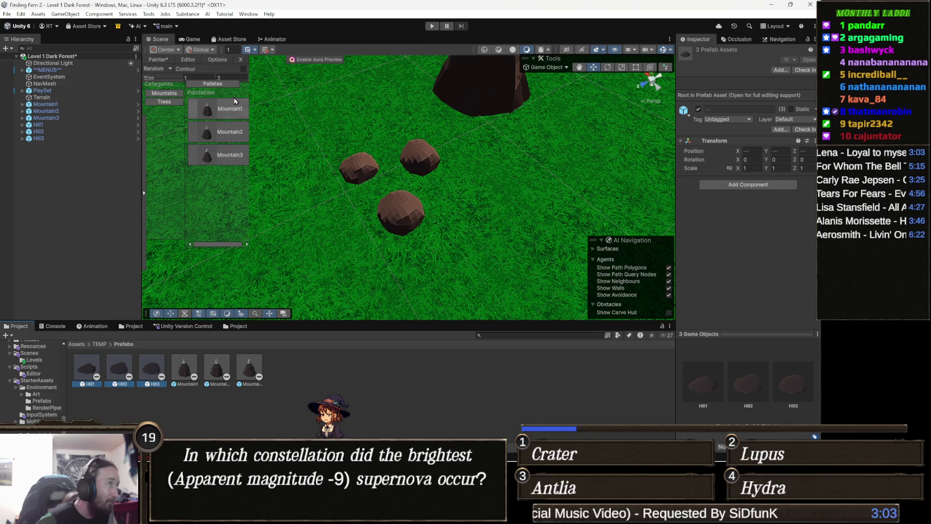
{"action": "left_click", "coordinate": [188, 59]}
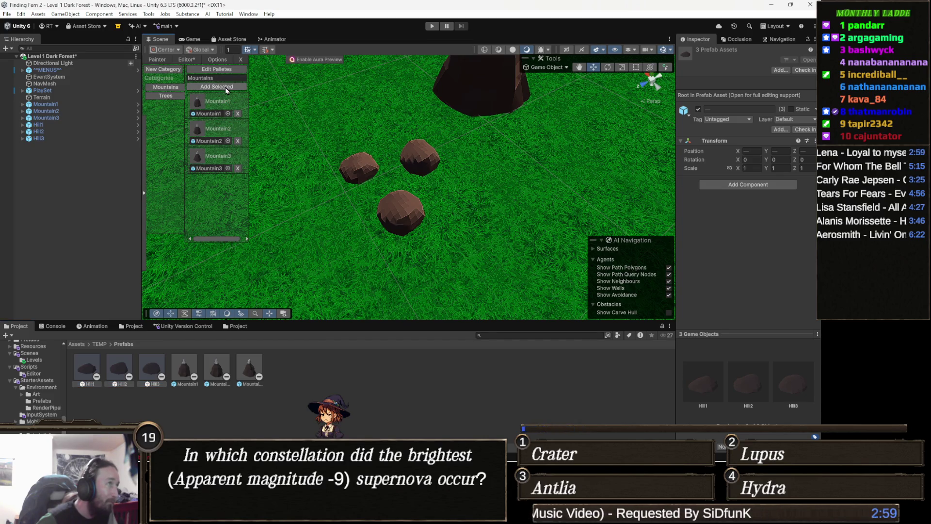
{"action": "left_click", "coordinate": [226, 89]}
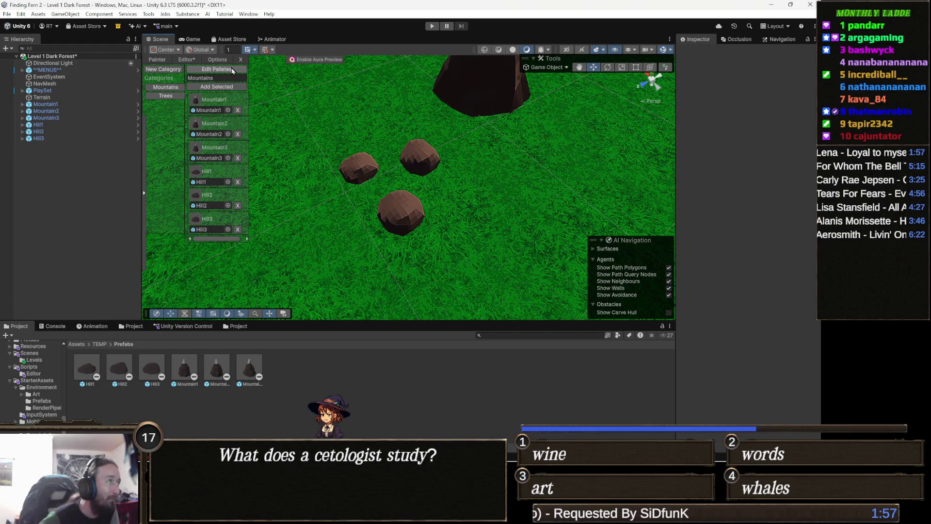
Open the palette list and rename the New Pallete palette to 'Hills'.
{"action": "left_click", "coordinate": [232, 71]}
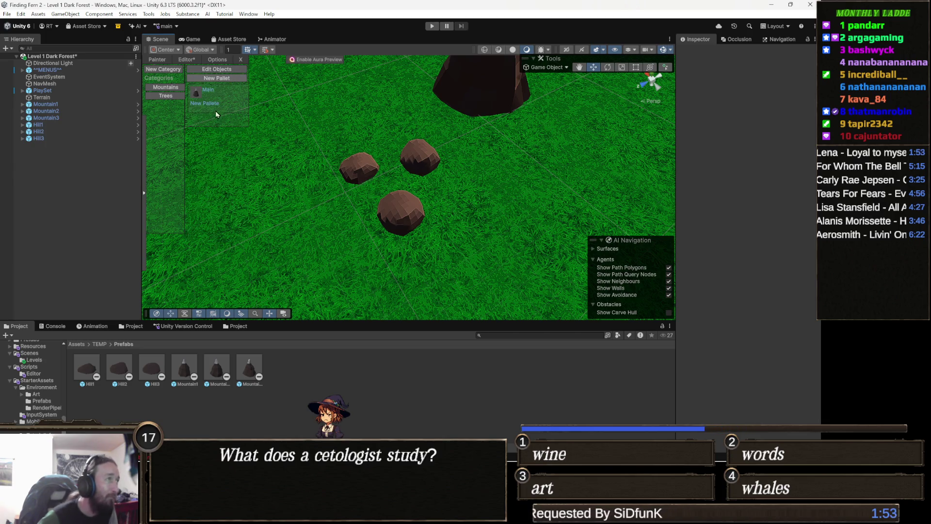
{"action": "left_click", "coordinate": [219, 104]}
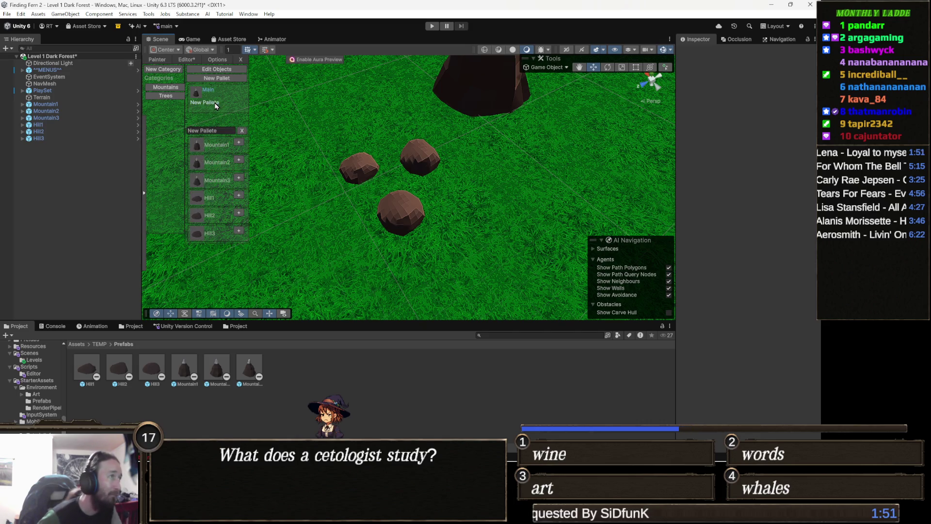
{"action": "left_click", "coordinate": [217, 131]}
{"action": "type", "text": "H"}
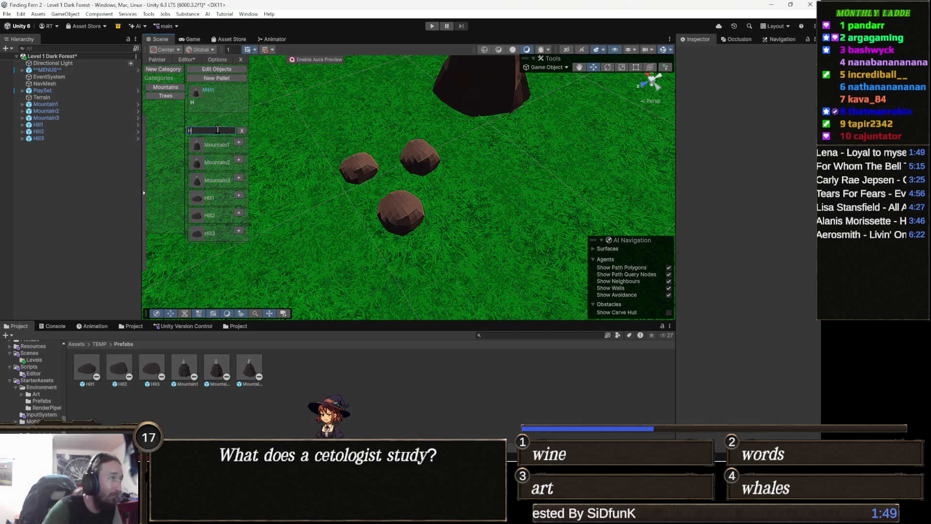
{"action": "type", "text": "ills"}
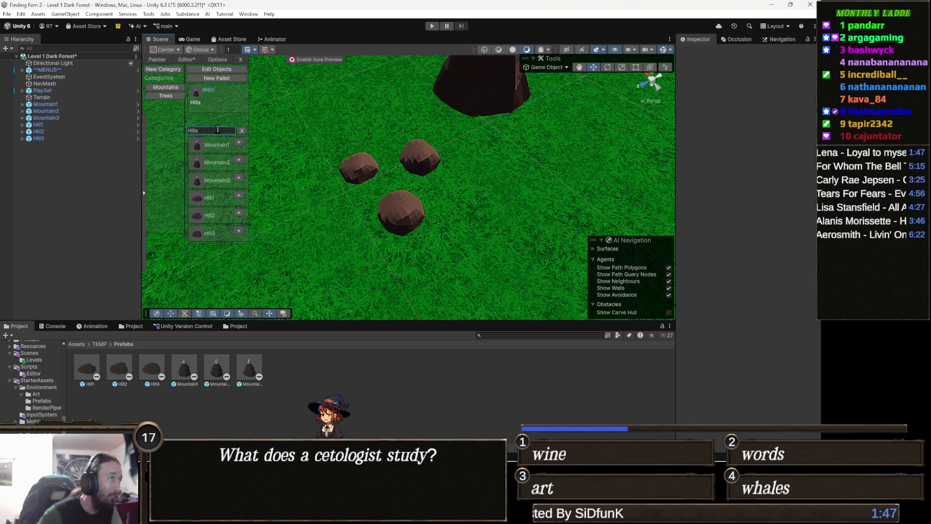
Add Hill1, Hill2 and Hill3 to the Hills palette.
{"action": "left_click", "coordinate": [239, 195]}
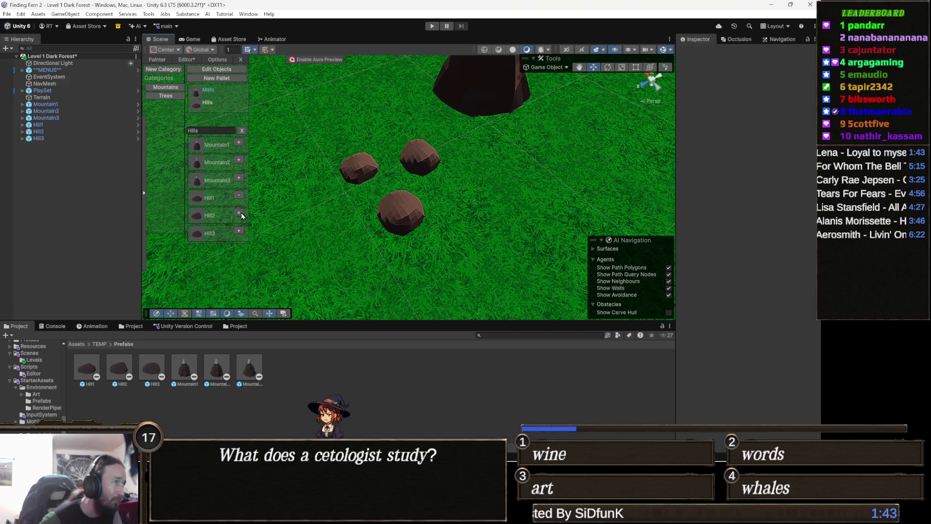
{"action": "left_click", "coordinate": [239, 214]}
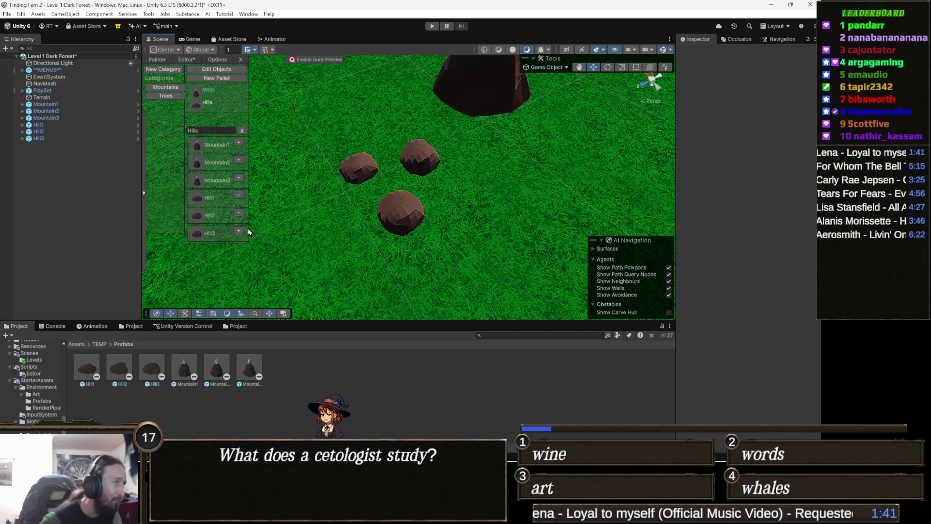
{"action": "left_click", "coordinate": [238, 230]}
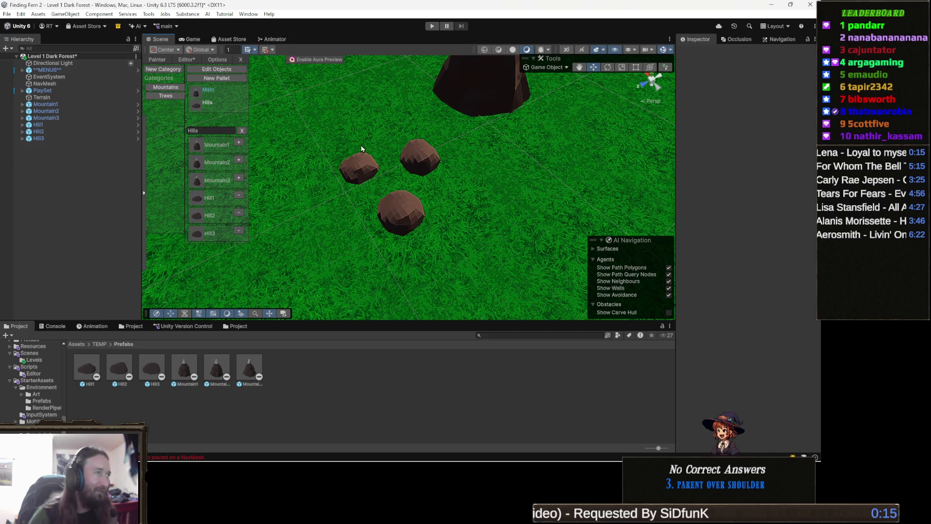
Switch back to the Painter view and toggle Palletes to list Main and Hills.
{"action": "left_click", "coordinate": [157, 60]}
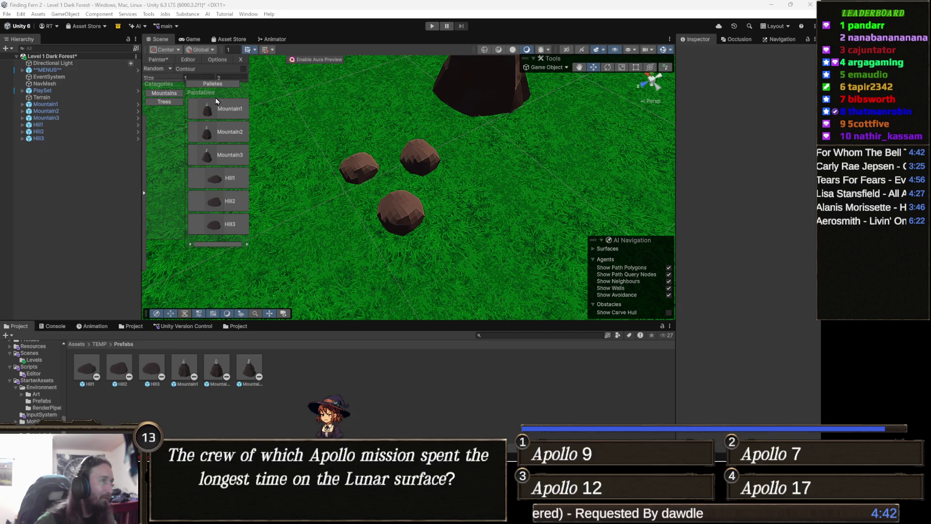
{"action": "left_click", "coordinate": [229, 86]}
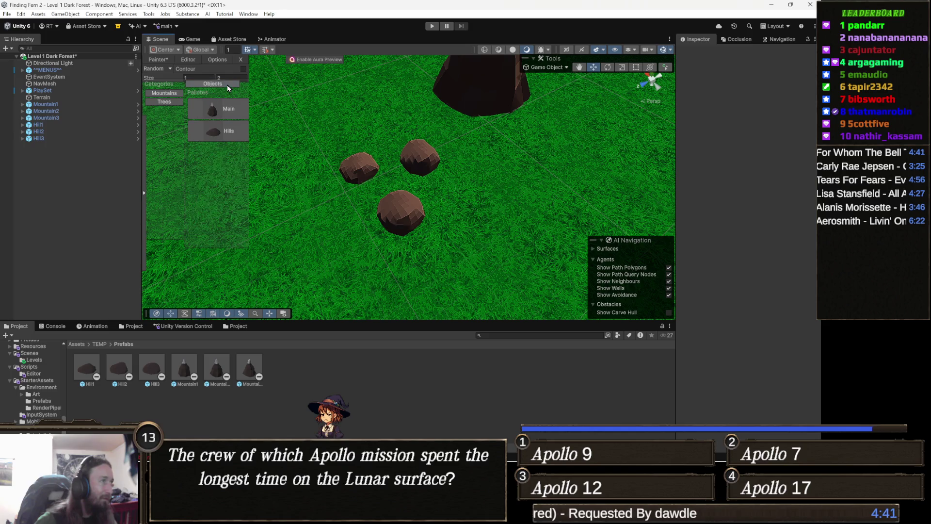
Paint hills from the Hills palette across the grass field.
{"action": "left_click", "coordinate": [235, 138]}
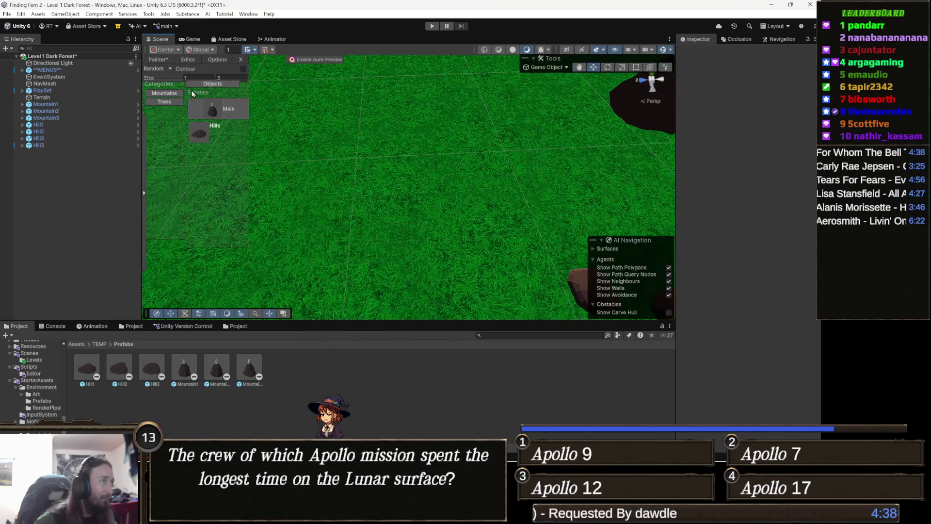
{"action": "mouse_move", "coordinate": [339, 90]}
{"action": "left_mouse_down"}
{"action": "mouse_move", "coordinate": [380, 94]}
{"action": "mouse_move", "coordinate": [395, 160]}
{"action": "mouse_move", "coordinate": [415, 160]}
{"action": "left_mouse_up"}
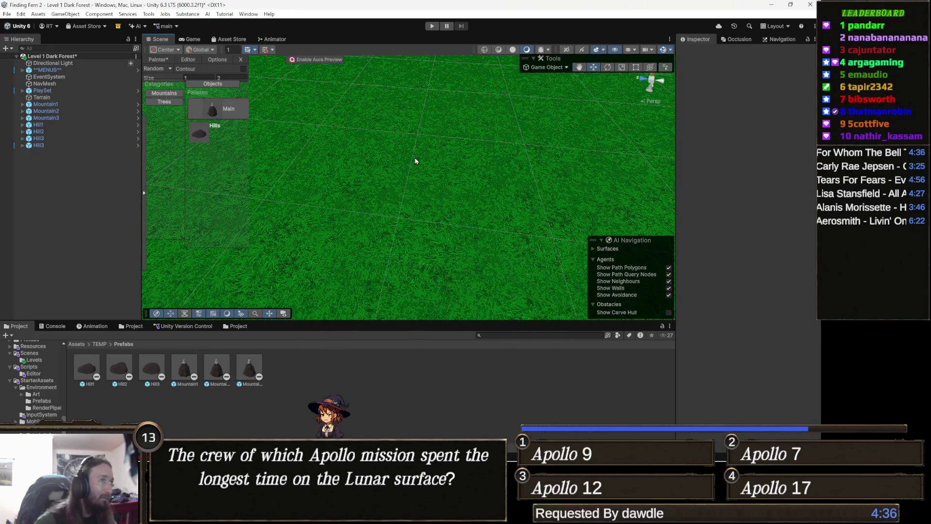
{"action": "mouse_move", "coordinate": [443, 124]}
{"action": "left_mouse_down"}
{"action": "mouse_move", "coordinate": [385, 135]}
{"action": "mouse_move", "coordinate": [389, 177]}
{"action": "left_mouse_up"}
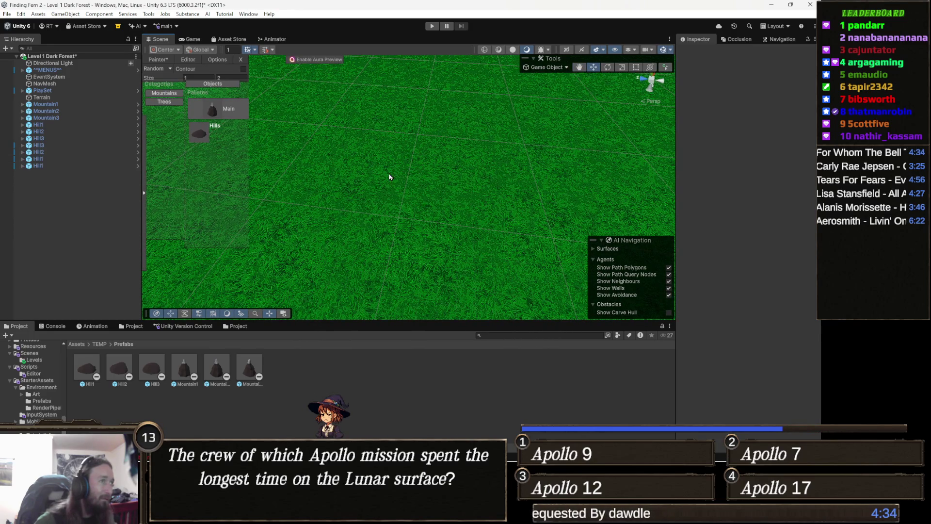
{"action": "left_click", "coordinate": [215, 133]}
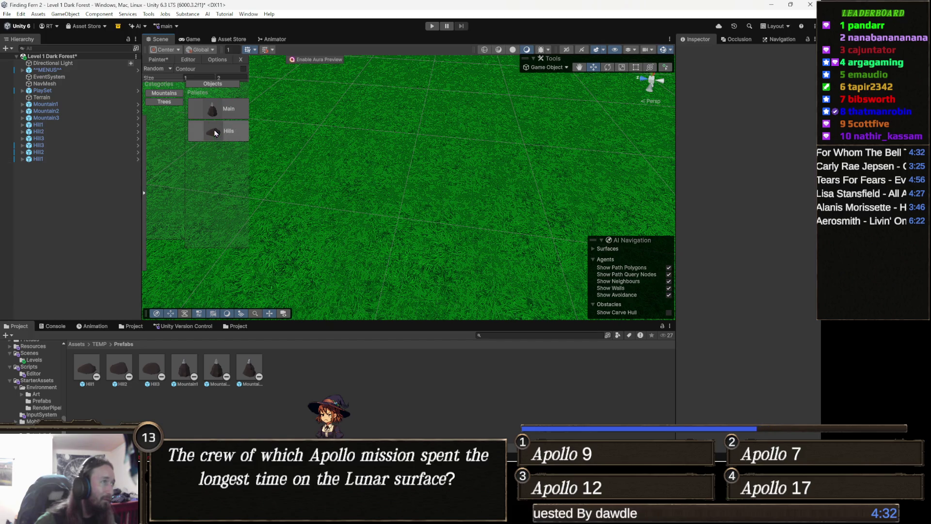
{"action": "left_click", "coordinate": [221, 132]}
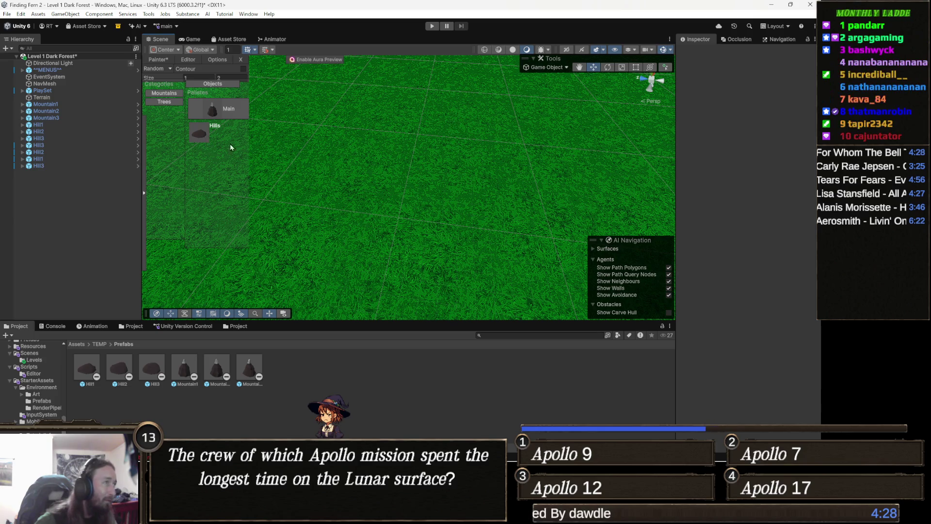
{"action": "mouse_move", "coordinate": [226, 109]}
{"action": "left_mouse_down"}
{"action": "mouse_move", "coordinate": [219, 104]}
{"action": "mouse_move", "coordinate": [315, 146]}
{"action": "mouse_move", "coordinate": [355, 133]}
{"action": "mouse_move", "coordinate": [228, 133]}
{"action": "left_mouse_up"}
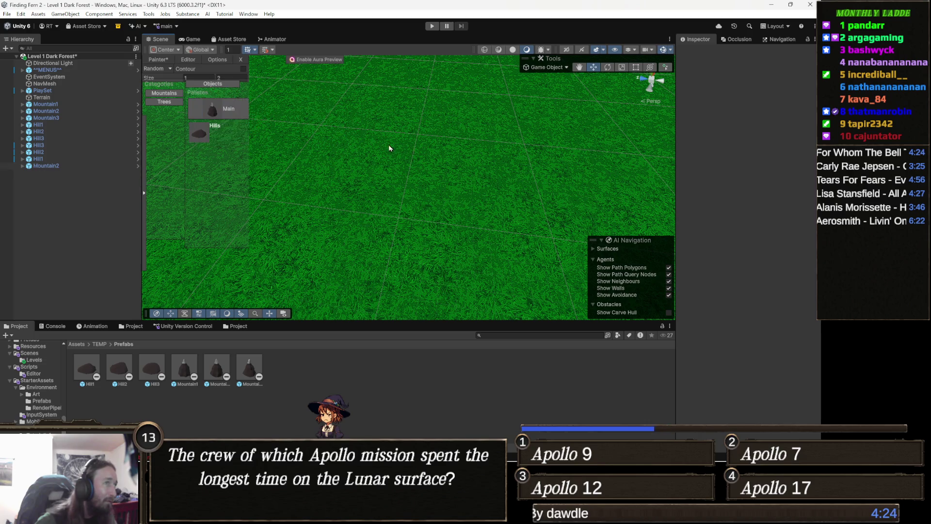
Paint one more hill on the grass, then undo the three most recently painted hills.
{"action": "mouse_move", "coordinate": [397, 153]}
{"action": "left_mouse_down"}
{"action": "mouse_move", "coordinate": [379, 188]}
{"action": "mouse_move", "coordinate": [408, 115]}
{"action": "left_mouse_up"}
{"action": "scroll", "coordinate": [383, 199], "scroll_direction": "up", "scroll_amount": 6}
{"action": "scroll", "coordinate": [374, 189], "scroll_direction": "down", "scroll_amount": 3}
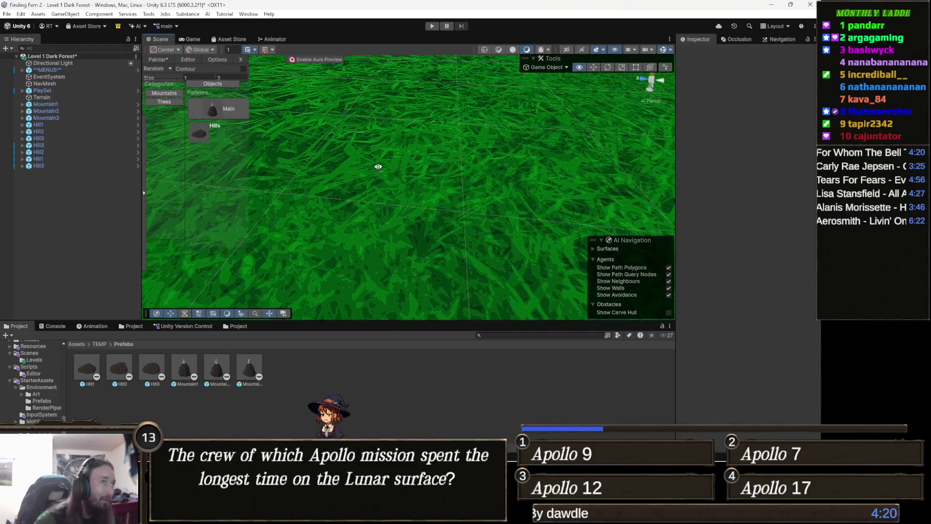
{"action": "left_click", "coordinate": [393, 150]}
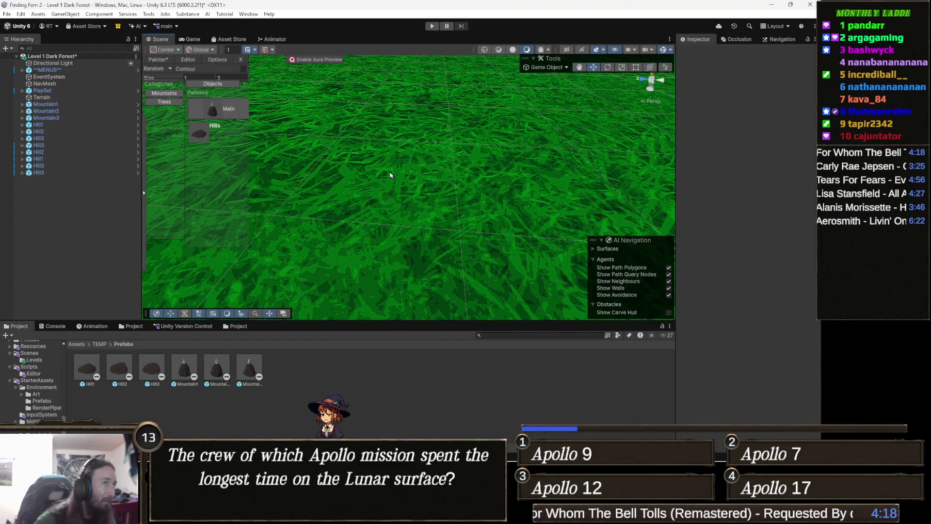
{"action": "scroll", "coordinate": [391, 145], "scroll_direction": "up", "scroll_amount": 5}
{"action": "mouse_move", "coordinate": [375, 201]}
{"action": "left_mouse_down"}
{"action": "mouse_move", "coordinate": [390, 183]}
{"action": "mouse_move", "coordinate": [391, 192]}
{"action": "mouse_move", "coordinate": [410, 191]}
{"action": "mouse_move", "coordinate": [399, 214]}
{"action": "mouse_move", "coordinate": [363, 195]}
{"action": "mouse_move", "coordinate": [363, 224]}
{"action": "mouse_move", "coordinate": [327, 229]}
{"action": "left_mouse_up"}
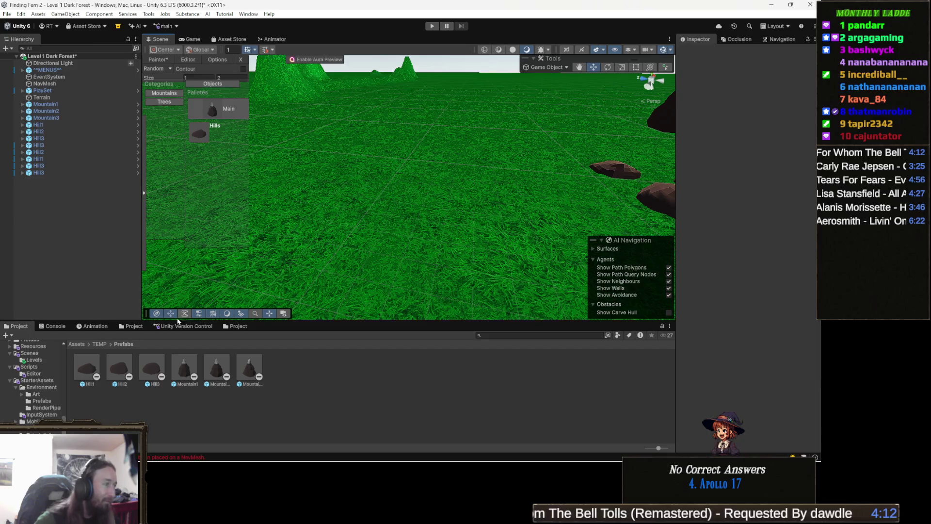
{"action": "key", "text": "ctrl+z"}
{"action": "key", "text": "ctrl+z"}
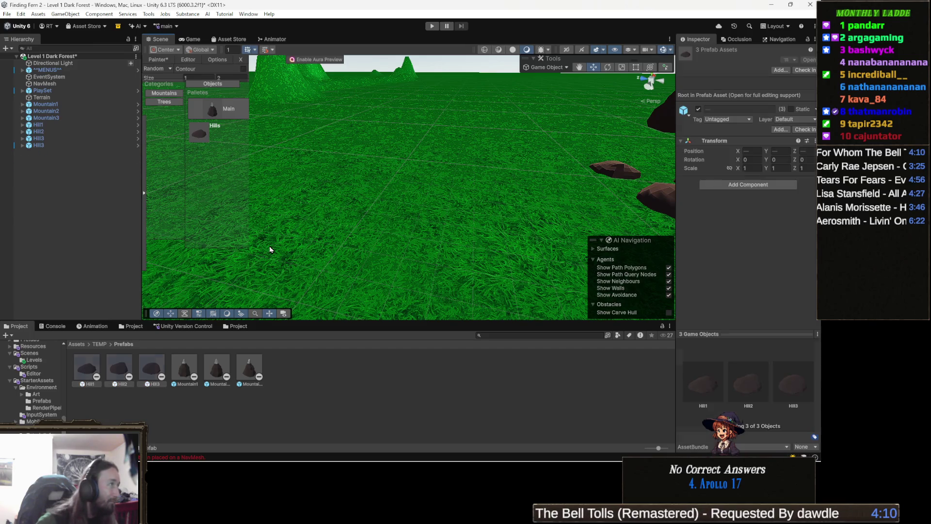
Open the Hill1 prefab for editing and frame its rock mesh.
{"action": "mouse_move", "coordinate": [339, 234]}
{"action": "left_mouse_down"}
{"action": "mouse_move", "coordinate": [359, 204]}
{"action": "mouse_move", "coordinate": [253, 274]}
{"action": "left_mouse_up"}
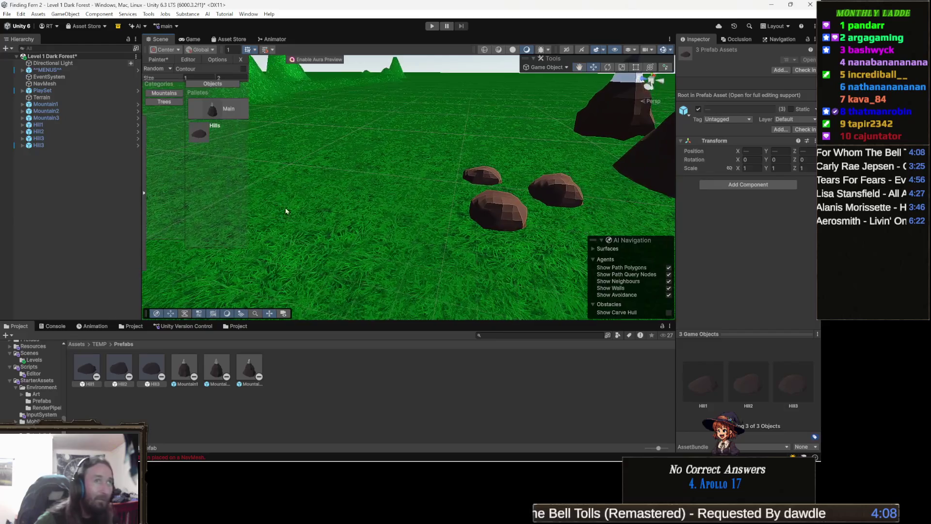
{"action": "left_click", "coordinate": [85, 372]}
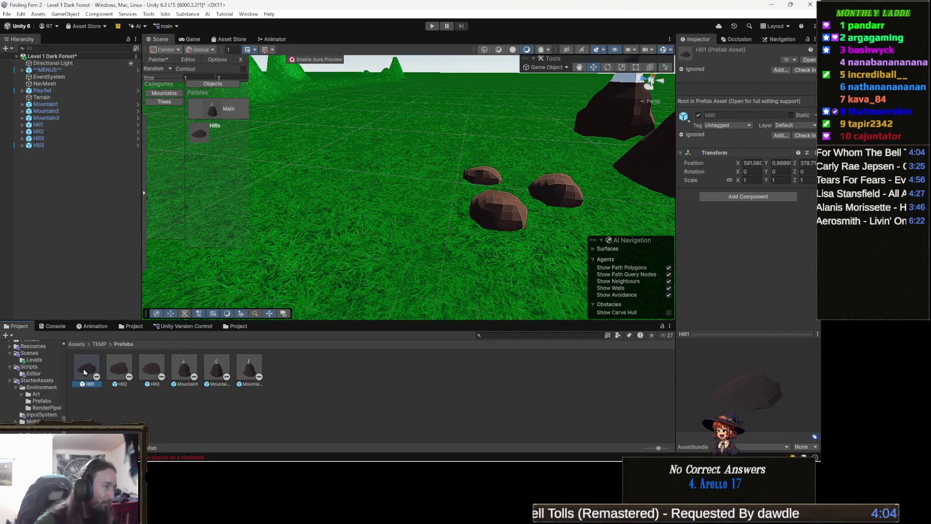
{"action": "double_click", "coordinate": [85, 372]}
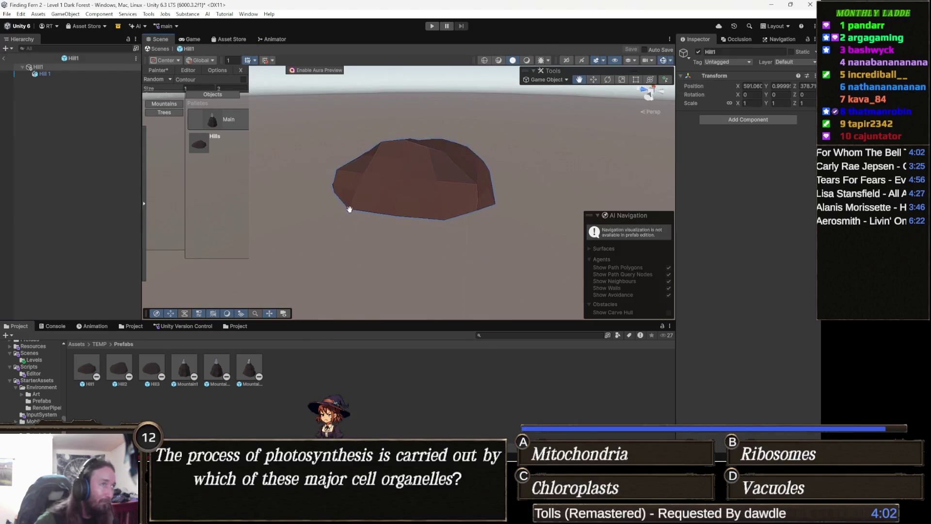
{"action": "left_click", "coordinate": [406, 213]}
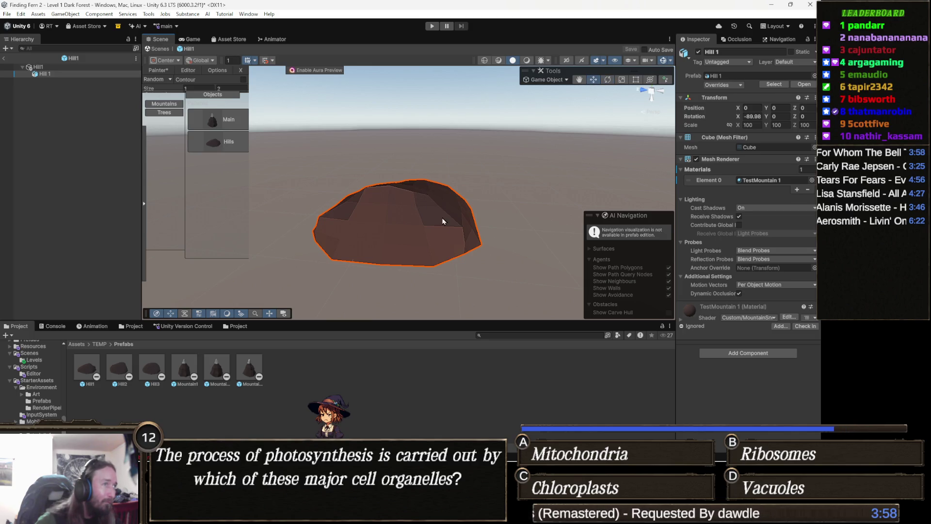
{"action": "key", "text": "f"}
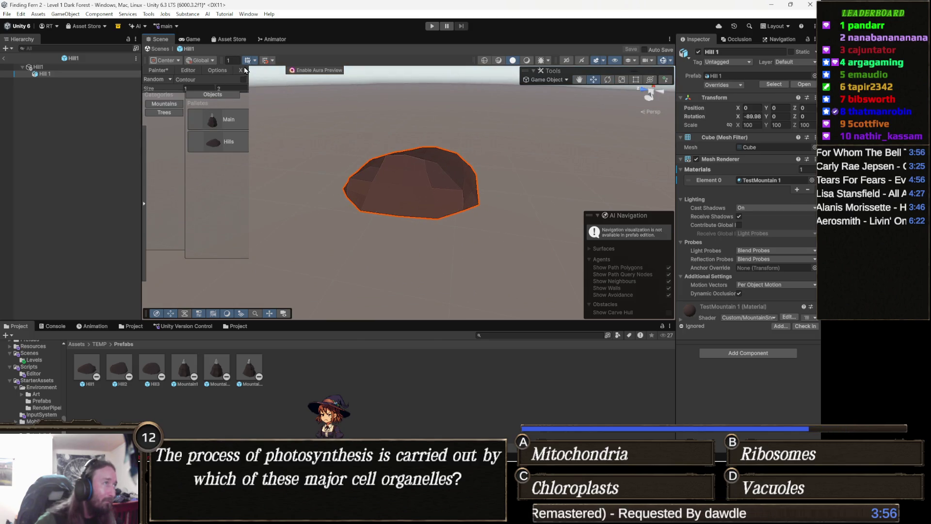
Raise the child rock Hill 1 to Y 0.41, save Hill1, and open Hill2.
{"action": "left_click", "coordinate": [241, 70]}
{"action": "left_click", "coordinate": [63, 67]}
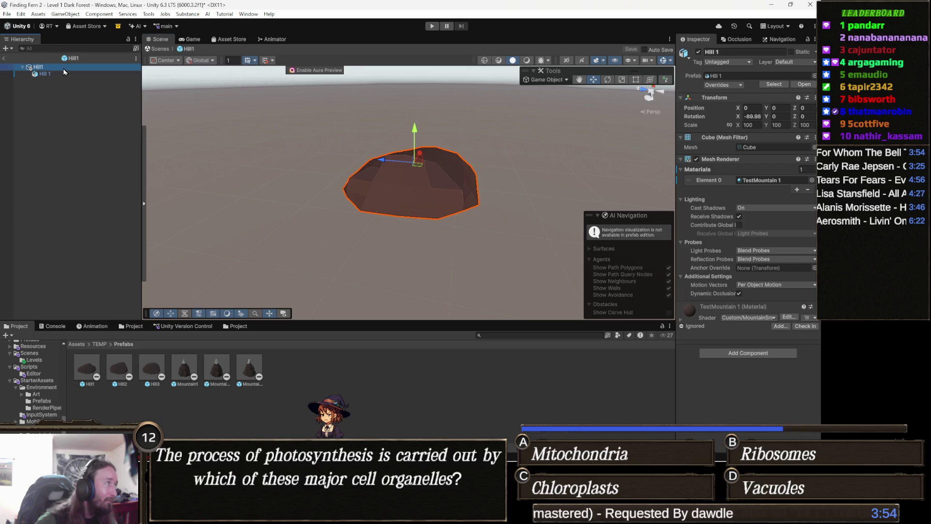
{"action": "mouse_move", "coordinate": [414, 223]}
{"action": "left_mouse_down"}
{"action": "mouse_move", "coordinate": [413, 164]}
{"action": "mouse_move", "coordinate": [434, 155]}
{"action": "left_mouse_up"}
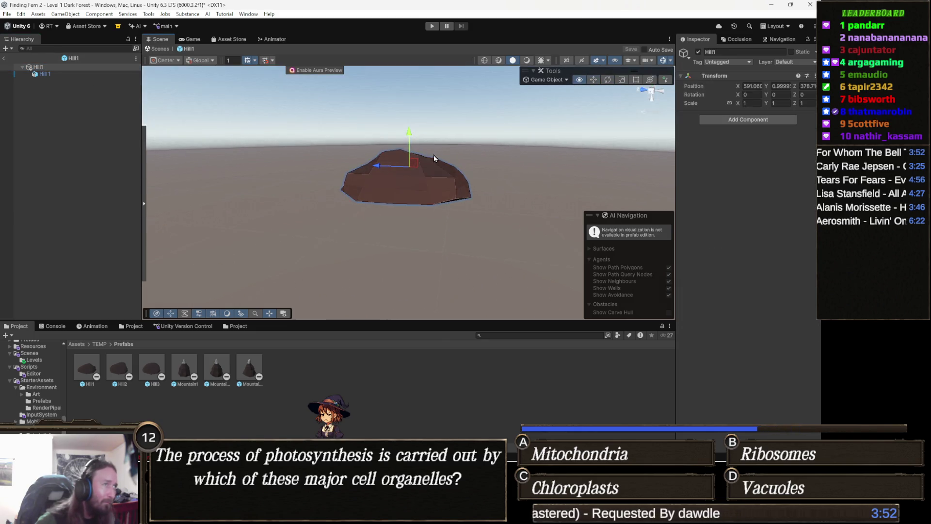
{"action": "left_click", "coordinate": [44, 74]}
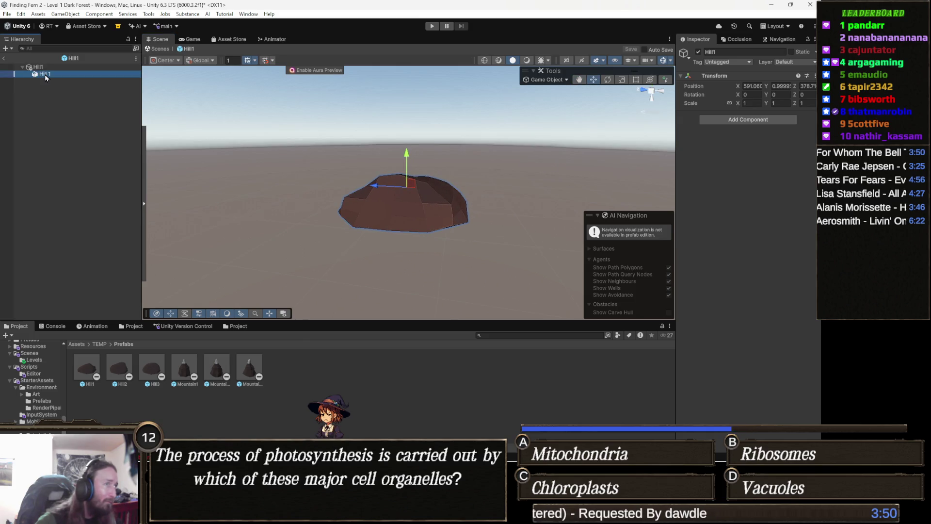
{"action": "left_click_drag", "start_coordinate": [404, 156], "coordinate": [405, 130]}
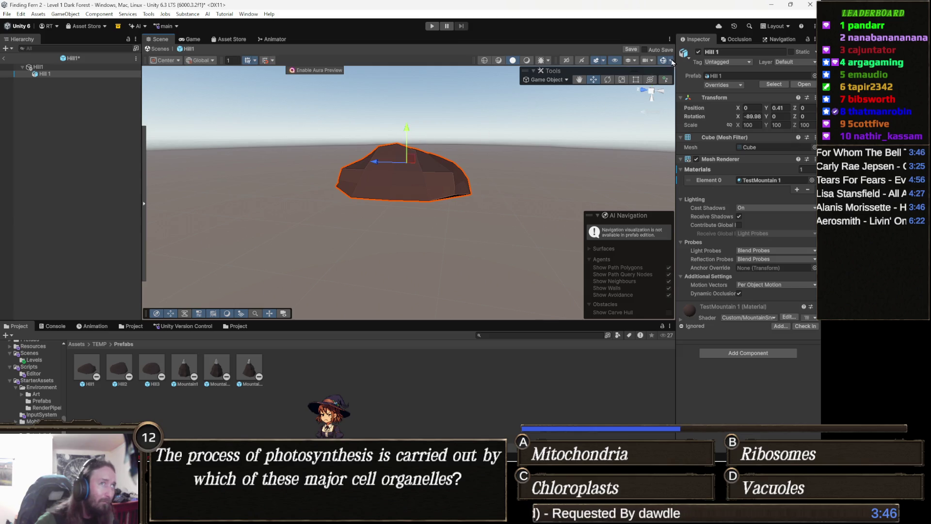
{"action": "left_click", "coordinate": [630, 50]}
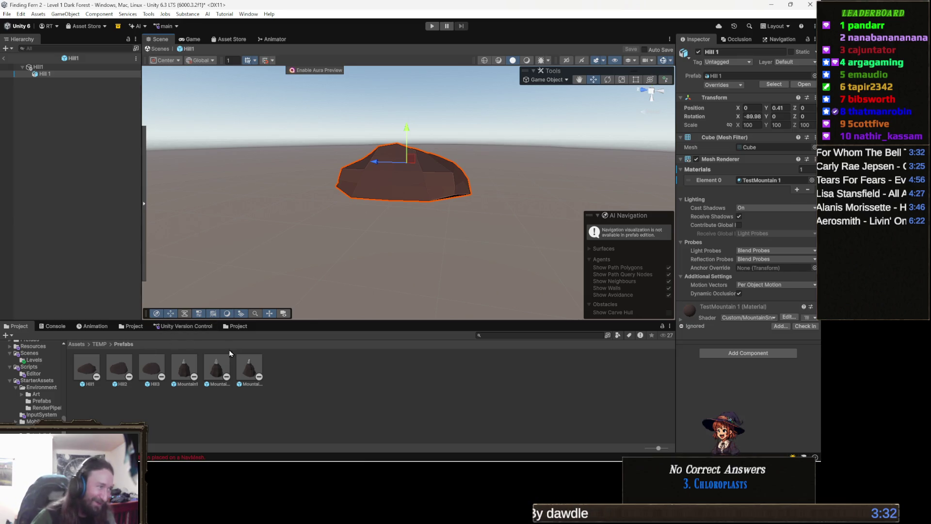
{"action": "double_click", "coordinate": [124, 371]}
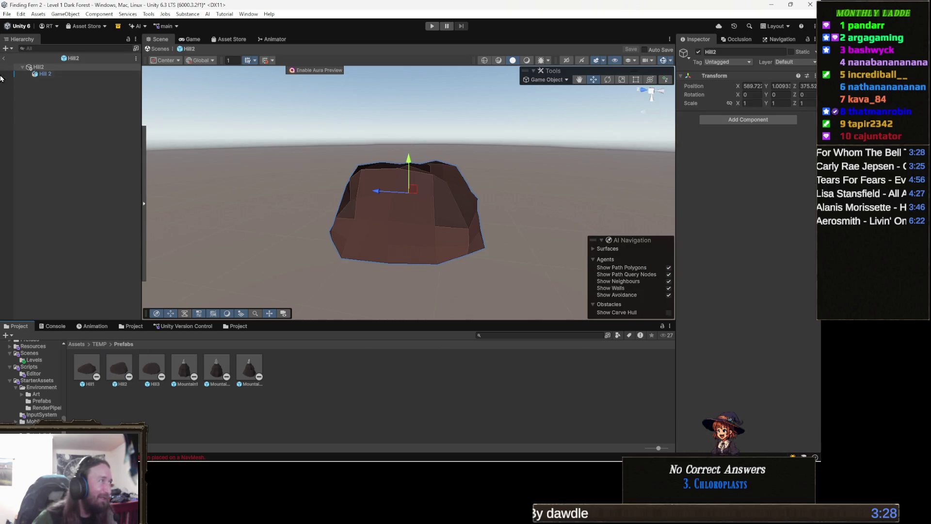
Raise the Hill 2 mesh and keep the Hill2 changes when switching to Hill3.
{"action": "left_click", "coordinate": [45, 74]}
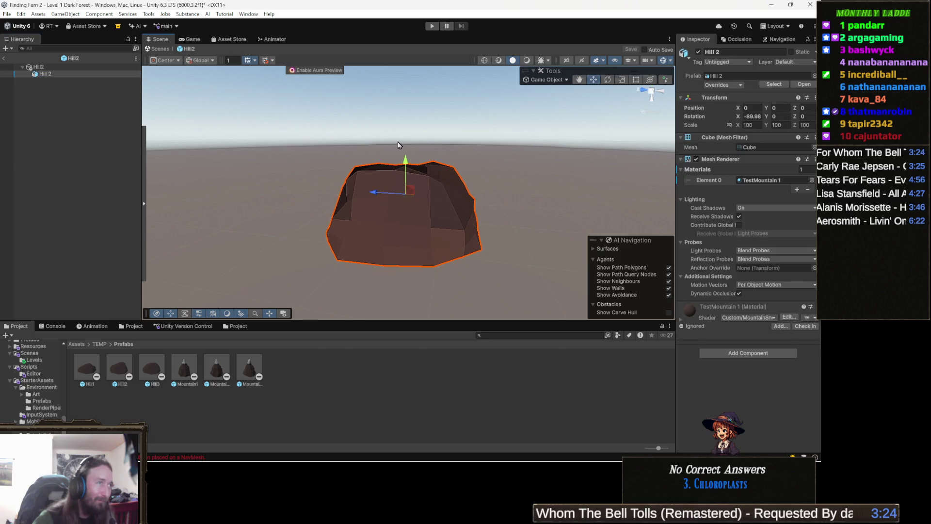
{"action": "mouse_move", "coordinate": [424, 168]}
{"action": "left_mouse_down"}
{"action": "mouse_move", "coordinate": [408, 123]}
{"action": "mouse_move", "coordinate": [411, 90]}
{"action": "left_mouse_up"}
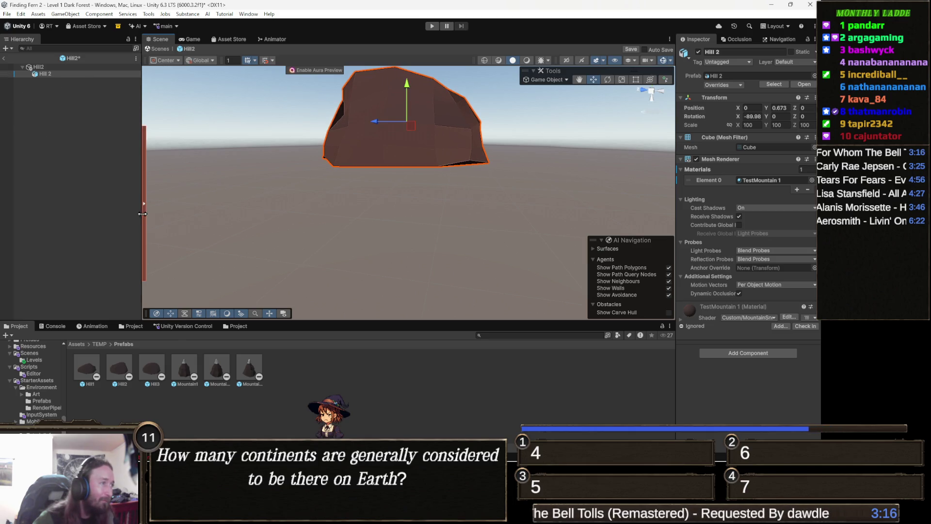
{"action": "left_click", "coordinate": [151, 371]}
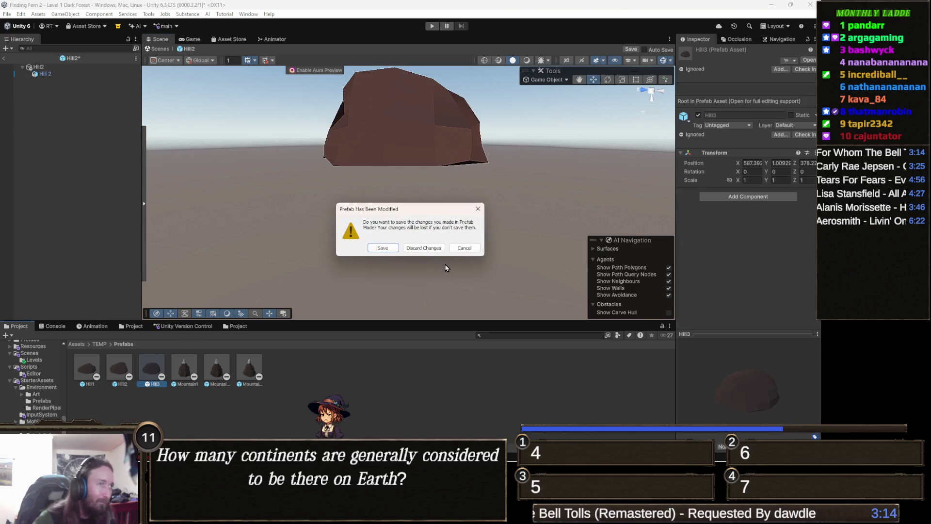
{"action": "left_click", "coordinate": [383, 247]}
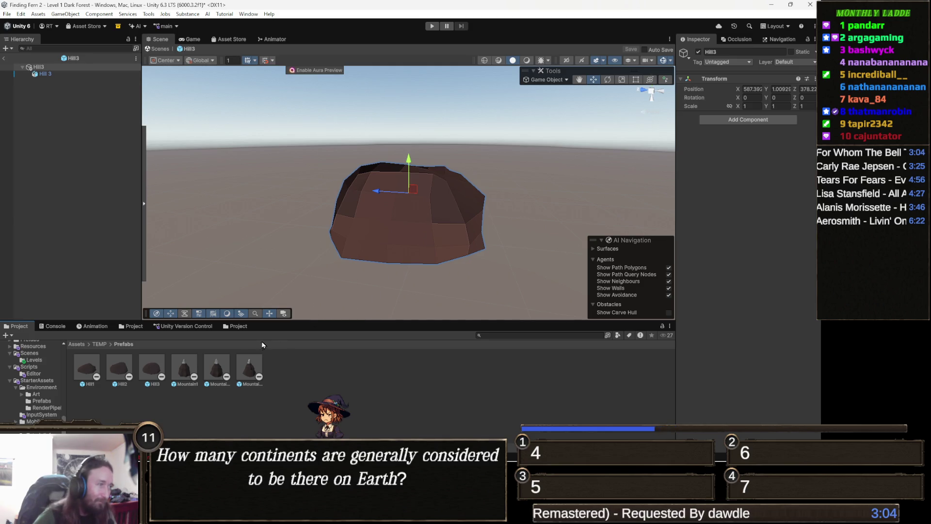
Raise the Hill 3 mesh to Y 0.528, save Hill3, and return to the level.
{"action": "left_click_drag", "start_coordinate": [314, 209], "coordinate": [311, 162]}
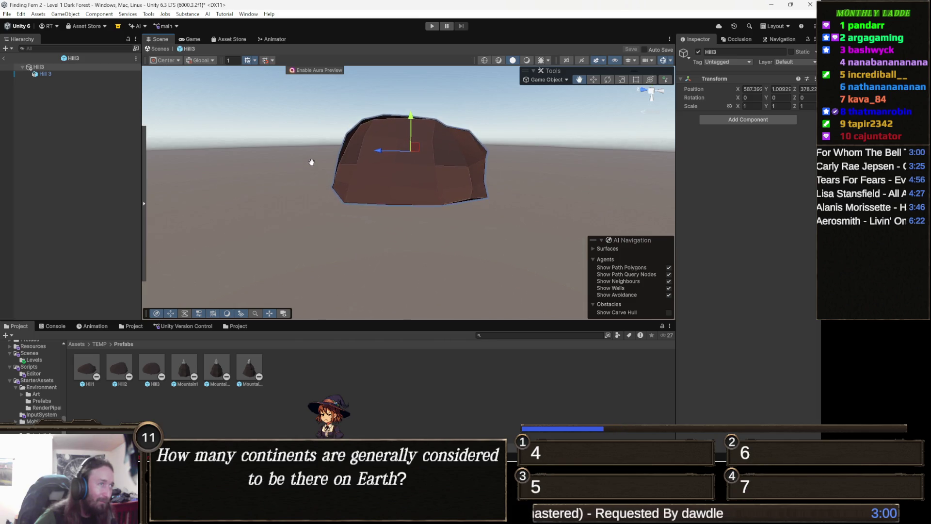
{"action": "left_click", "coordinate": [58, 74]}
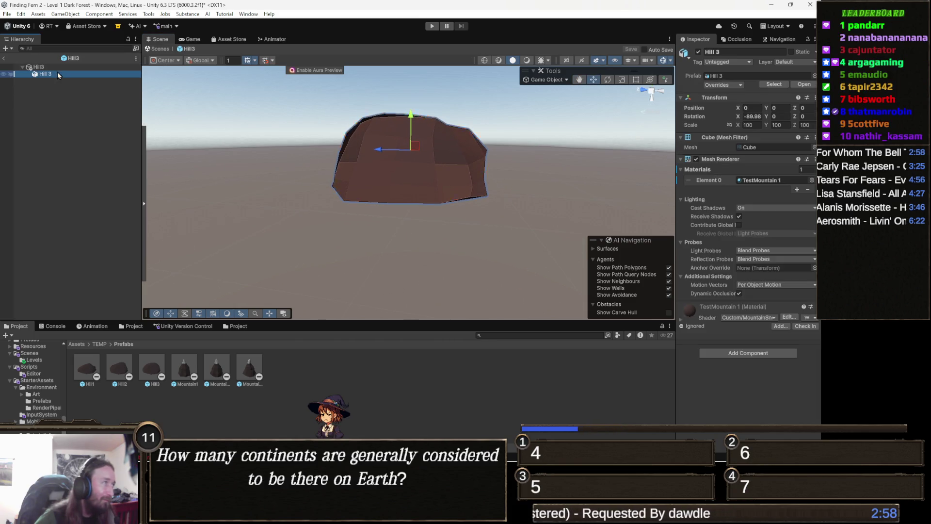
{"action": "left_click_drag", "start_coordinate": [410, 117], "coordinate": [423, 76]}
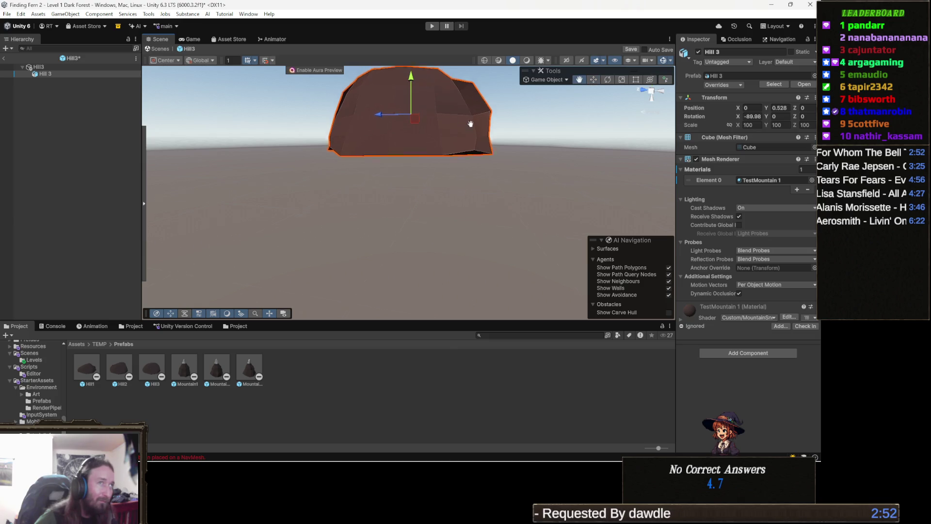
{"action": "left_click_drag", "start_coordinate": [470, 124], "coordinate": [458, 160]}
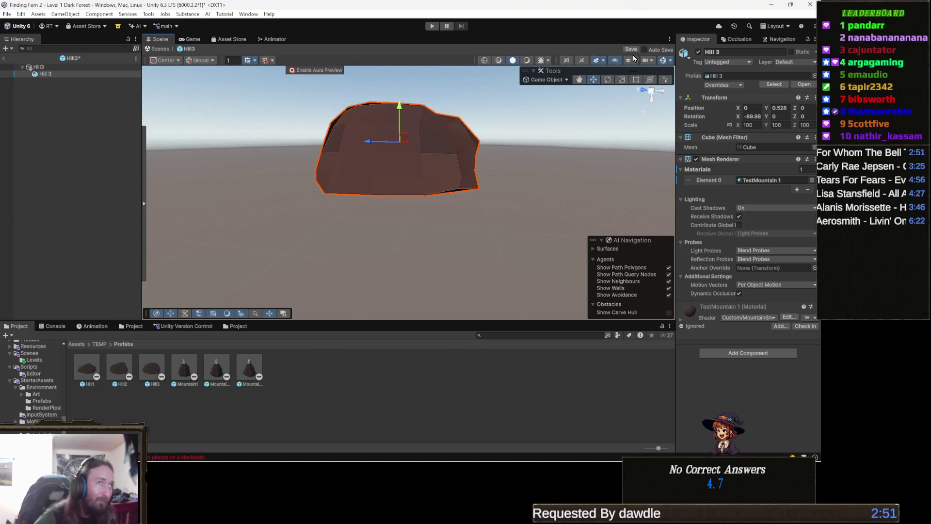
{"action": "left_click", "coordinate": [630, 49]}
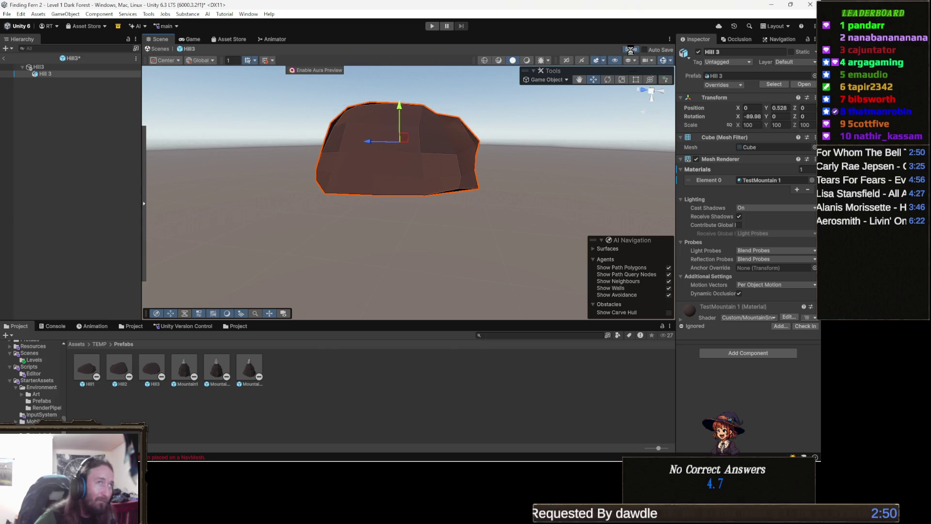
{"action": "left_click", "coordinate": [162, 49]}
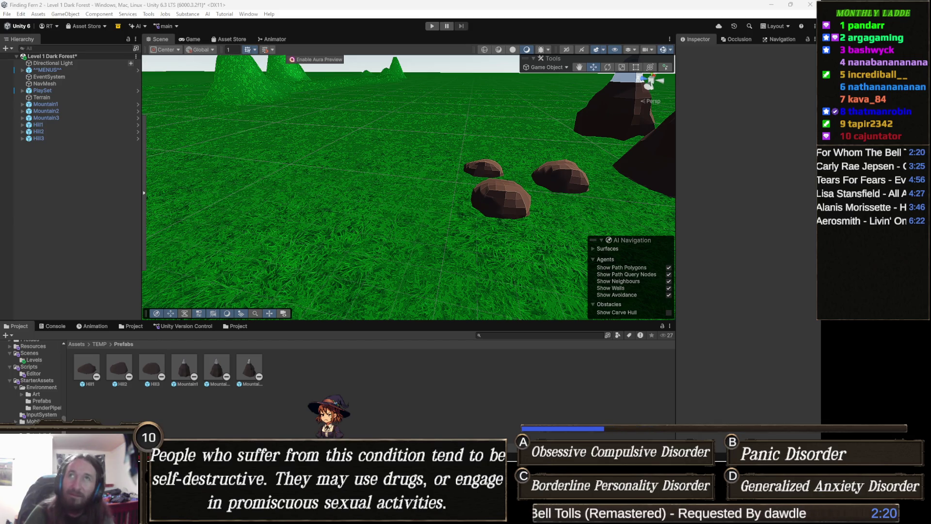
Switch from Unity to the Chrome window showing the Twitch clip.
{"action": "key", "text": "alt+Tab"}
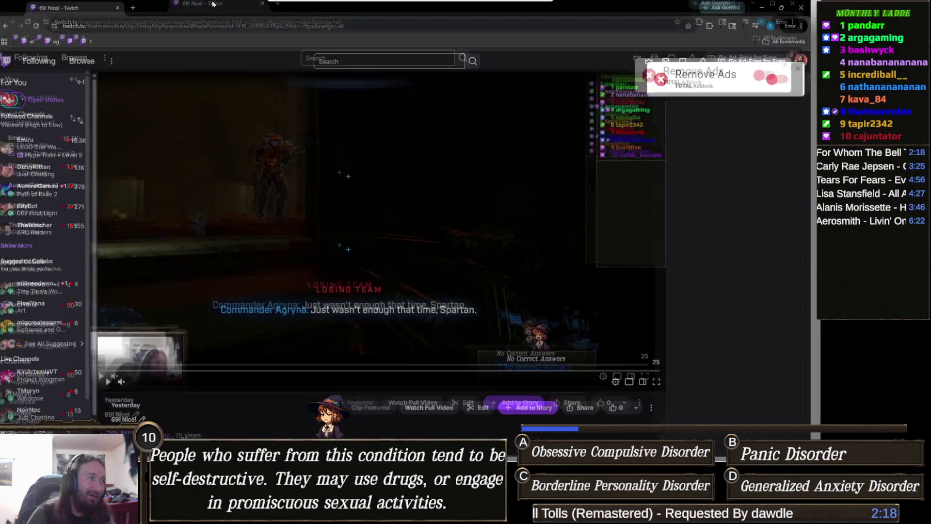
Play and pause the Twitch clip, copy its share link, and close the browser.
{"action": "left_click", "coordinate": [114, 384]}
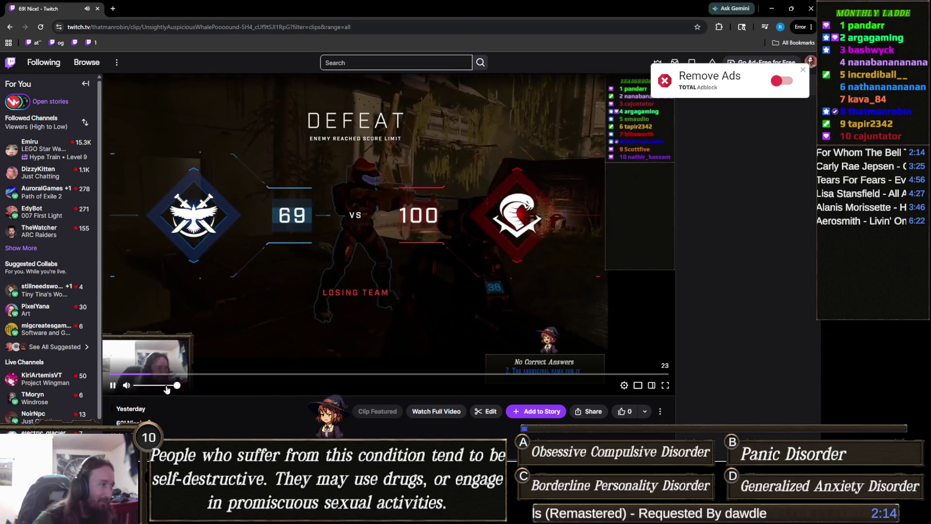
{"action": "left_click", "coordinate": [112, 385]}
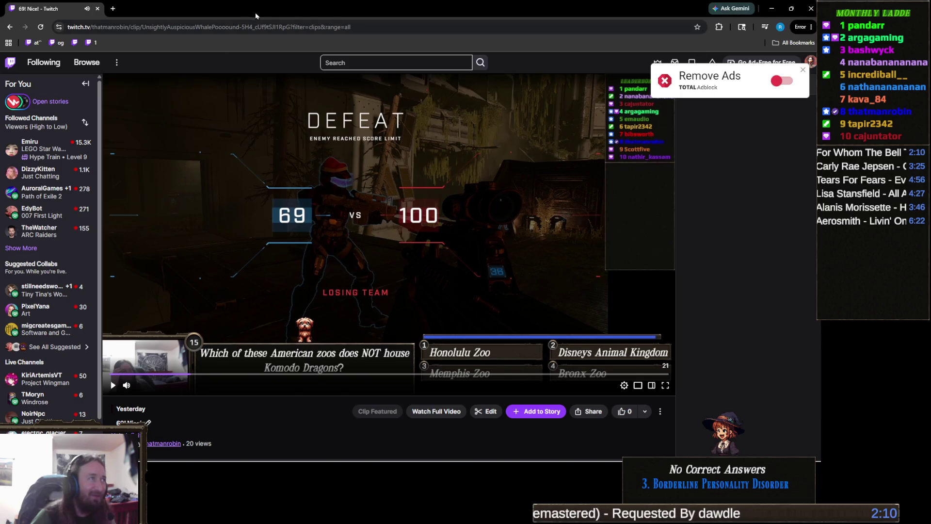
{"action": "left_click", "coordinate": [361, 29]}
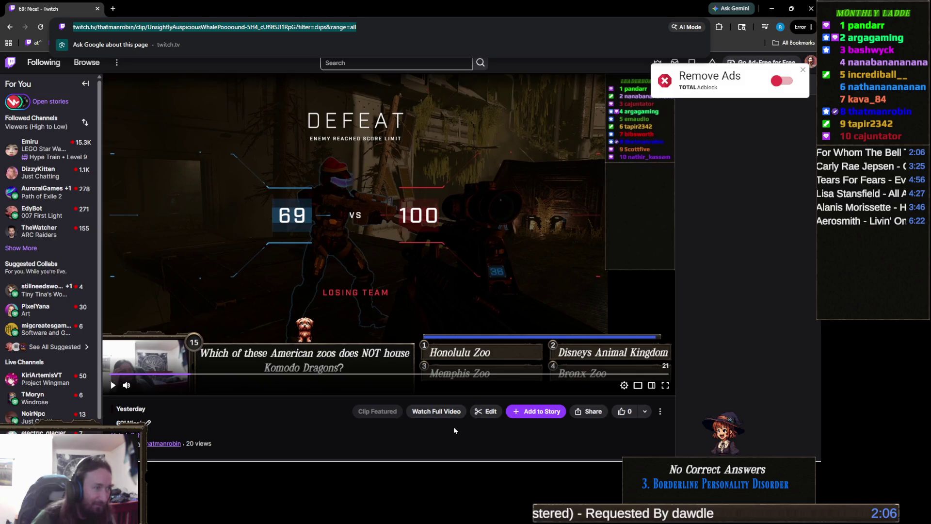
{"action": "left_click", "coordinate": [594, 413]}
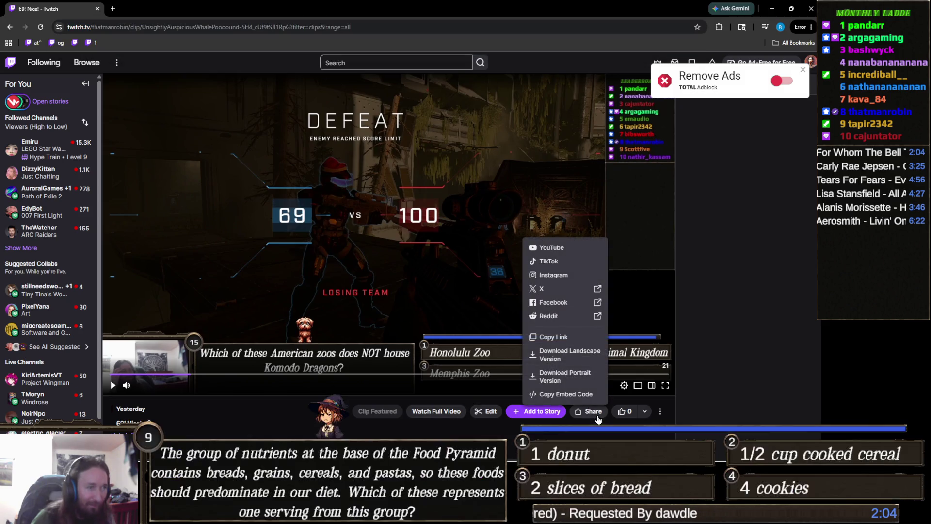
{"action": "left_click", "coordinate": [558, 335]}
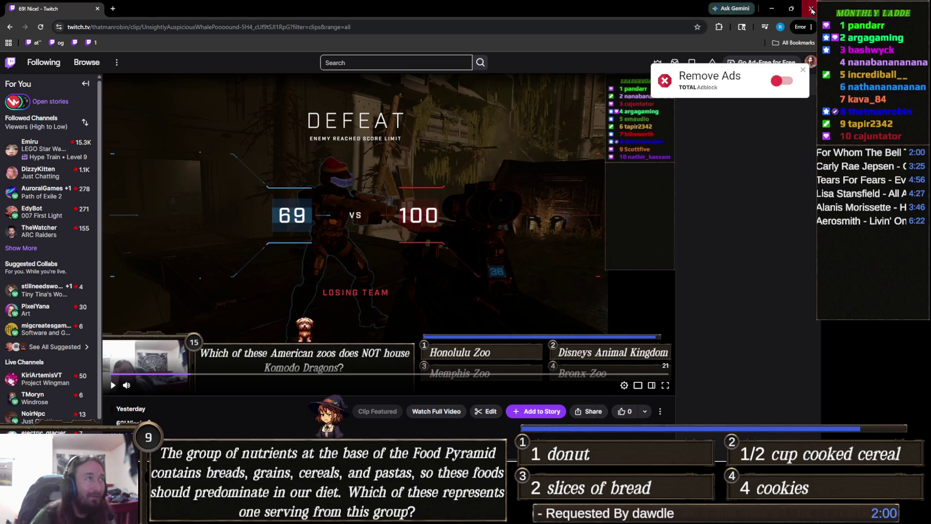
{"action": "left_click", "coordinate": [811, 8]}
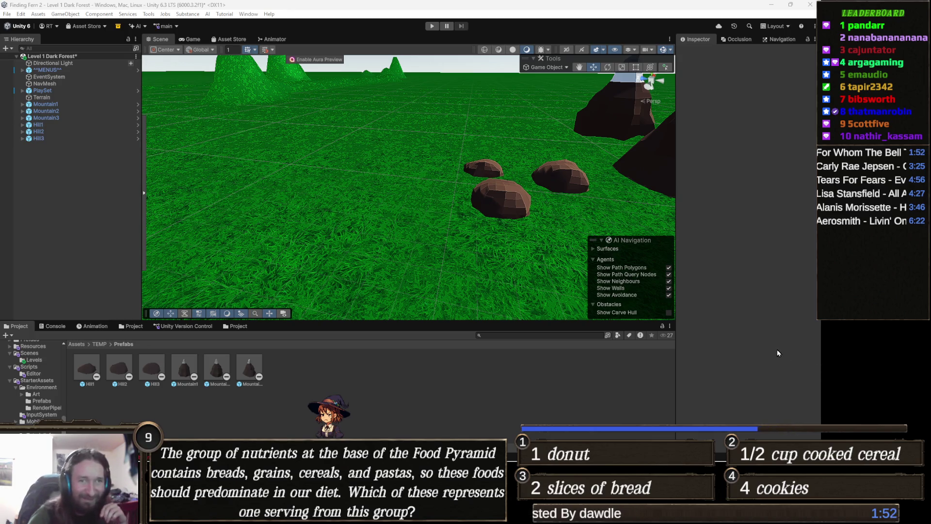
{"action": "mouse_move", "coordinate": [372, 161]}
{"action": "left_mouse_down"}
{"action": "mouse_move", "coordinate": [438, 160]}
{"action": "mouse_move", "coordinate": [345, 159]}
{"action": "mouse_move", "coordinate": [410, 211]}
{"action": "mouse_move", "coordinate": [443, 203]}
{"action": "mouse_move", "coordinate": [403, 233]}
{"action": "mouse_move", "coordinate": [396, 202]}
{"action": "mouse_move", "coordinate": [380, 233]}
{"action": "left_mouse_up"}
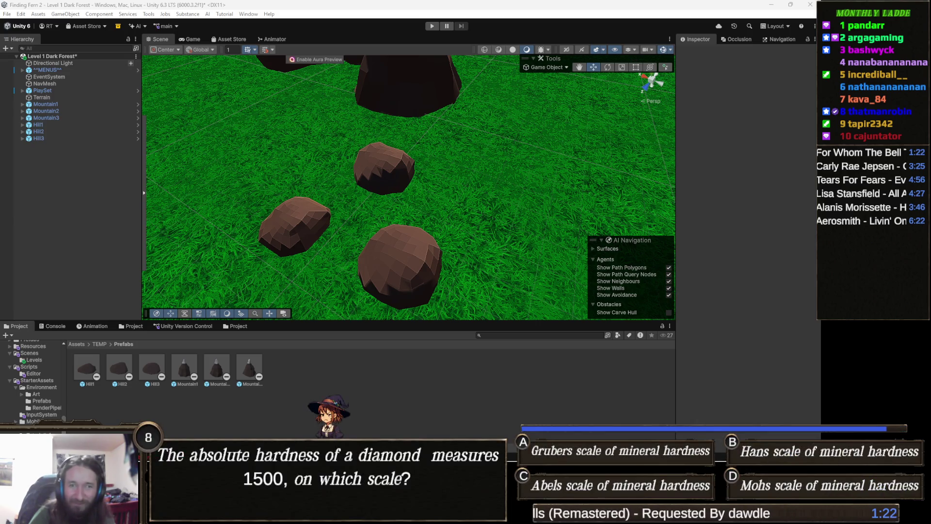
{"action": "mouse_move", "coordinate": [429, 224]}
{"action": "left_mouse_down"}
{"action": "mouse_move", "coordinate": [390, 166]}
{"action": "mouse_move", "coordinate": [377, 202]}
{"action": "mouse_move", "coordinate": [212, 225]}
{"action": "left_mouse_up"}
Open the Object Painter from Tools > Painting.
{"action": "left_click", "coordinate": [148, 13]}
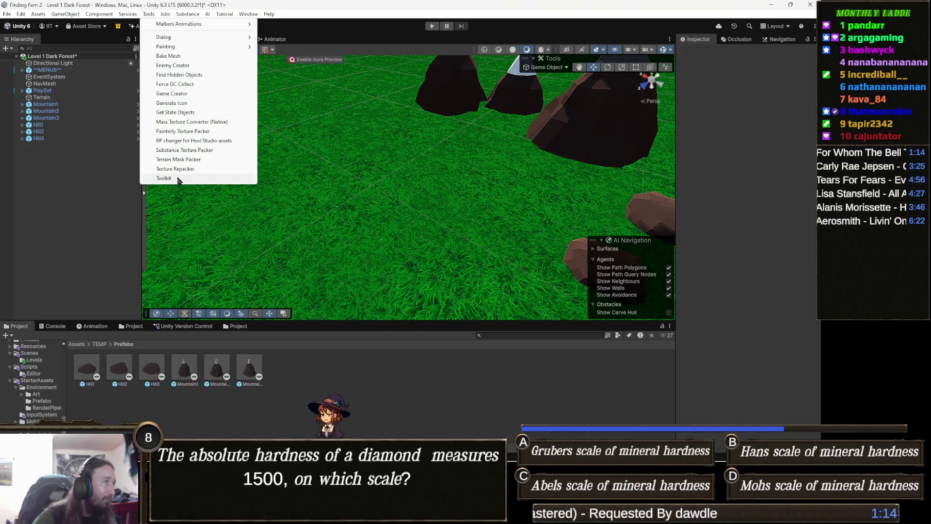
{"action": "mouse_move", "coordinate": [183, 49]}
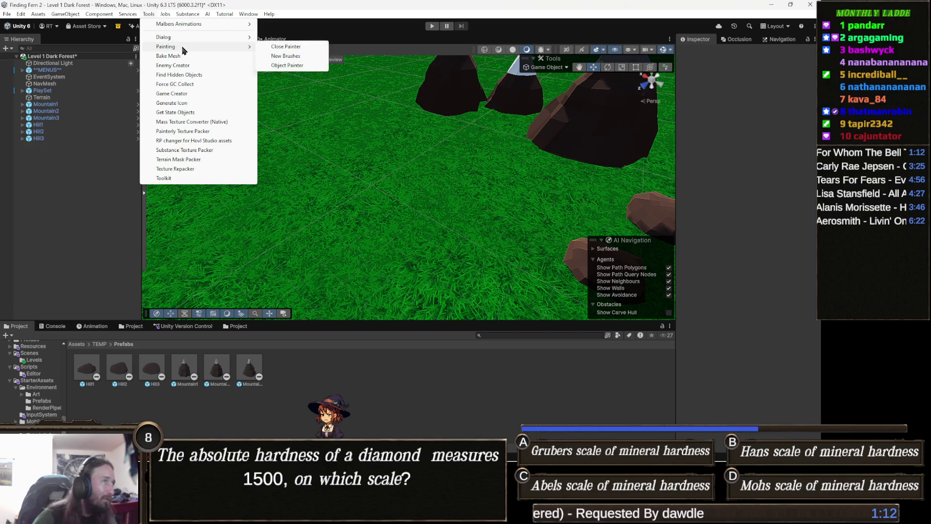
{"action": "left_click", "coordinate": [297, 68]}
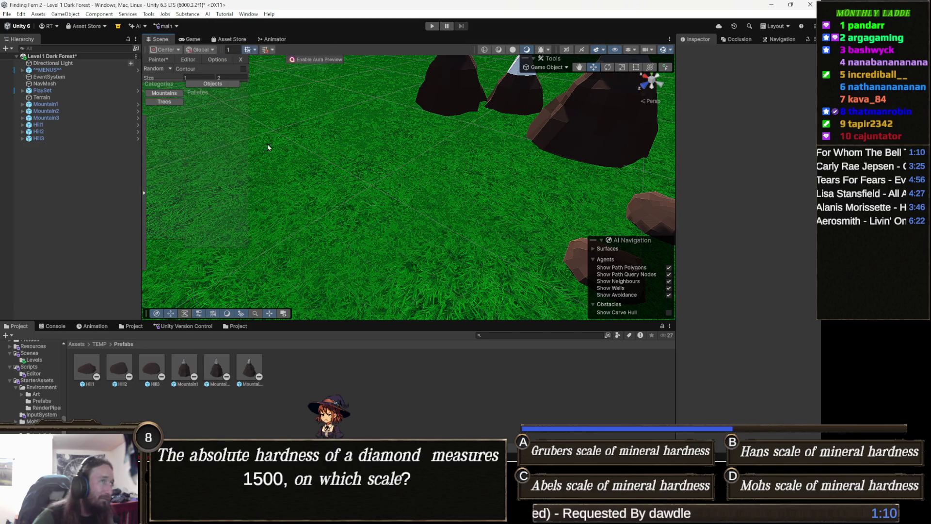
Select the Hills palette under Mountains and paint two hills onto the grass.
{"action": "mouse_move", "coordinate": [221, 150]}
{"action": "left_mouse_down"}
{"action": "mouse_move", "coordinate": [252, 146]}
{"action": "mouse_move", "coordinate": [298, 174]}
{"action": "mouse_move", "coordinate": [260, 179]}
{"action": "left_mouse_up"}
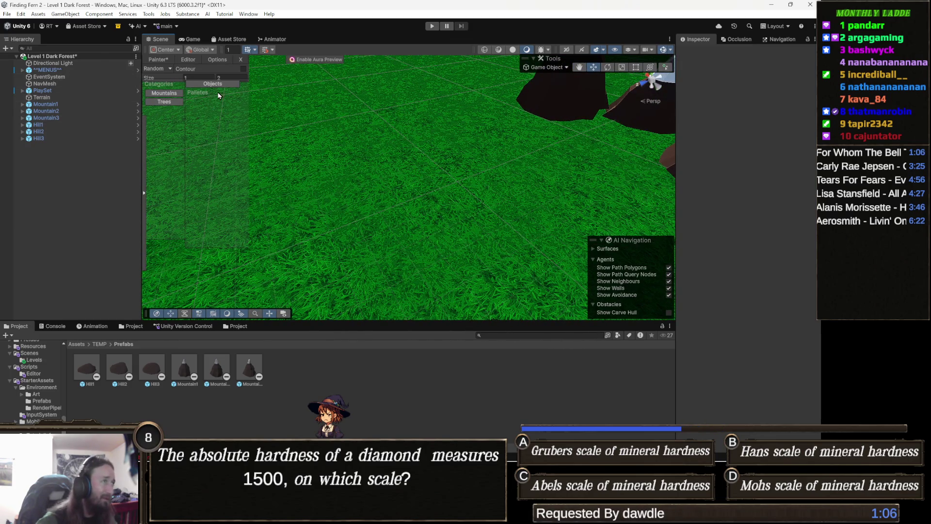
{"action": "left_click", "coordinate": [165, 94]}
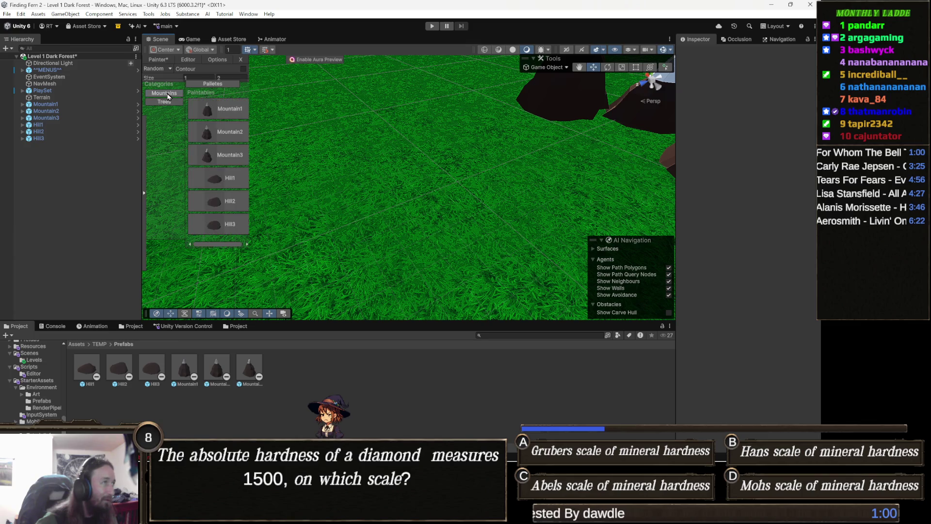
{"action": "left_click", "coordinate": [223, 133]}
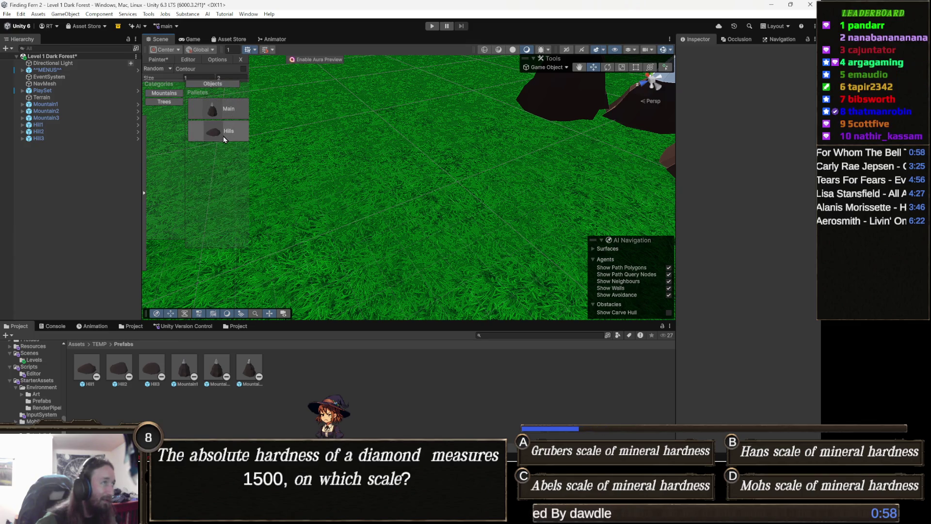
{"action": "left_click", "coordinate": [409, 177]}
{"action": "left_click_drag", "start_coordinate": [409, 177], "coordinate": [441, 179]}
{"action": "left_click", "coordinate": [439, 183]}
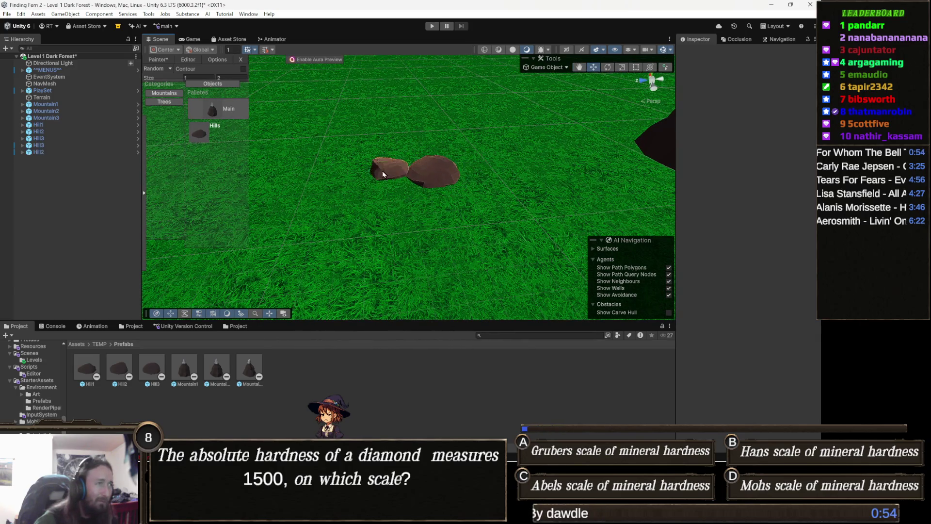
Stamp eleven hill prefabs around the cluster on the grass.
{"action": "left_click", "coordinate": [407, 203]}
{"action": "left_click", "coordinate": [431, 139]}
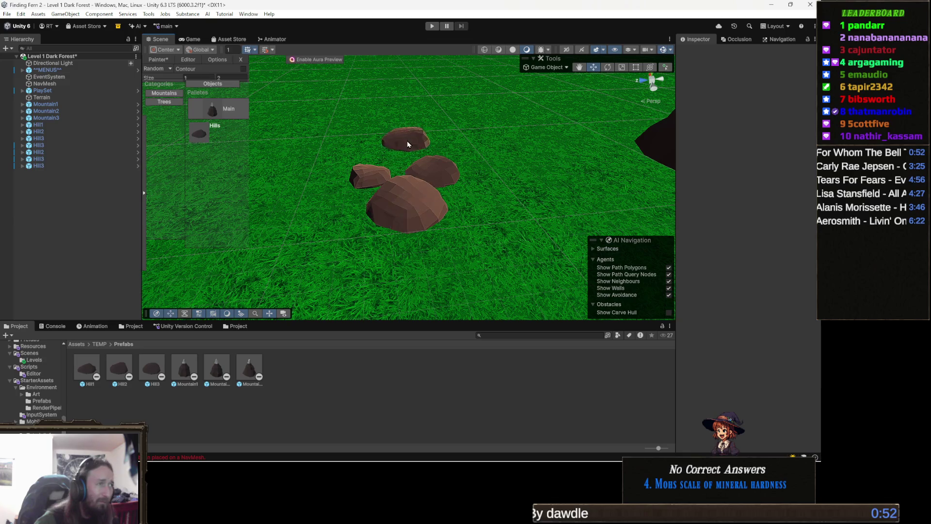
{"action": "left_click", "coordinate": [480, 182]}
{"action": "left_click", "coordinate": [479, 185]}
{"action": "left_click", "coordinate": [456, 220]}
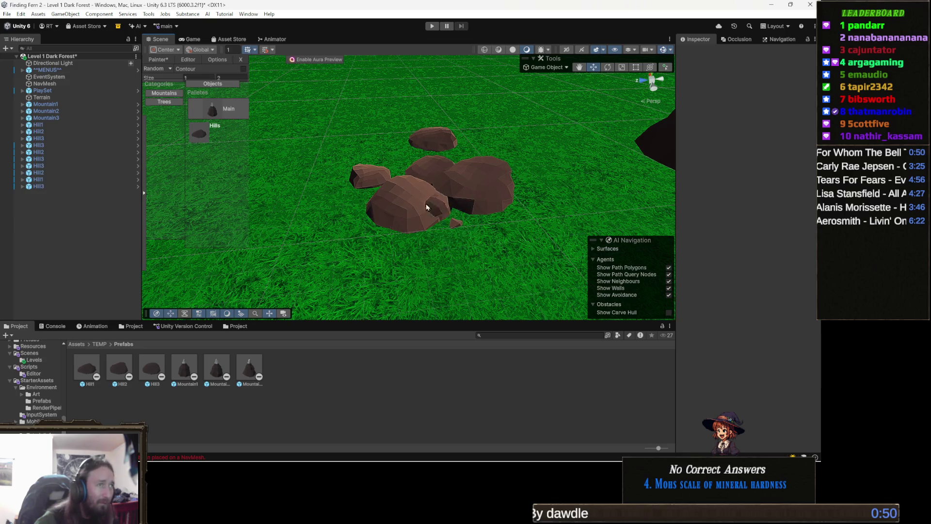
{"action": "left_click", "coordinate": [420, 148]}
{"action": "left_click", "coordinate": [424, 146]}
{"action": "left_click", "coordinate": [384, 151]}
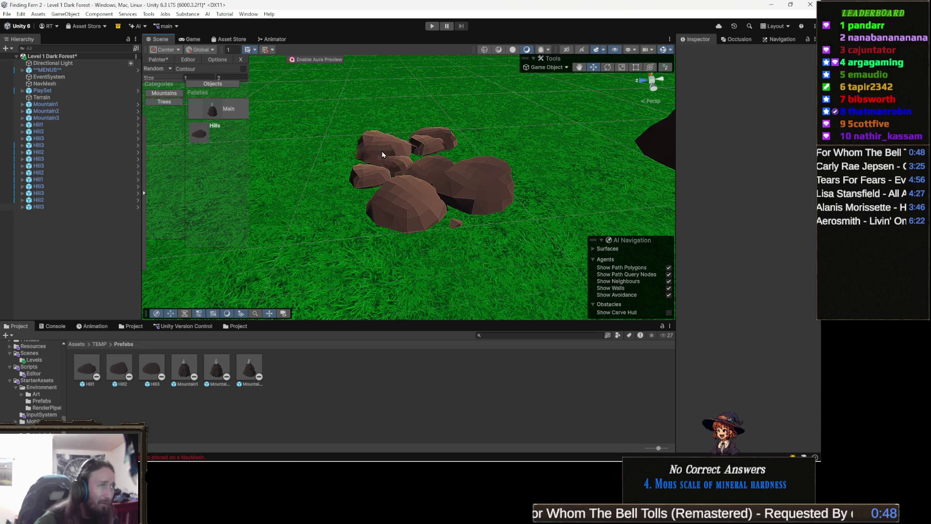
{"action": "left_click", "coordinate": [458, 154]}
{"action": "left_click", "coordinate": [419, 156]}
{"action": "left_click", "coordinate": [412, 155]}
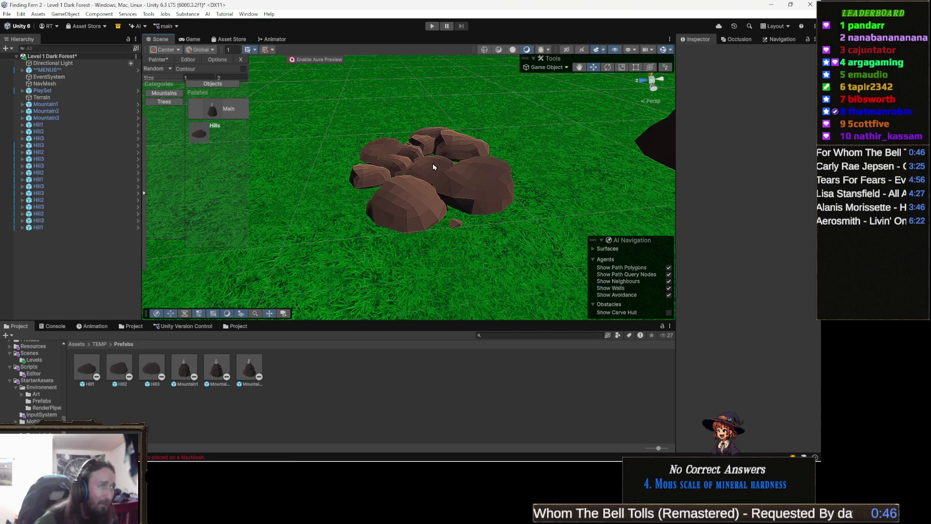
Move the view toward the mountains and paint six more hills near the cluster.
{"action": "key", "text": "Right"}
{"action": "key", "text": "Up"}
{"action": "mouse_move", "coordinate": [294, 165]}
{"action": "left_mouse_down"}
{"action": "mouse_move", "coordinate": [426, 166]}
{"action": "mouse_move", "coordinate": [483, 182]}
{"action": "left_mouse_up"}
{"action": "scroll", "coordinate": [483, 181], "scroll_direction": "down", "scroll_amount": 2}
{"action": "scroll", "coordinate": [452, 205], "scroll_direction": "down", "scroll_amount": 3}
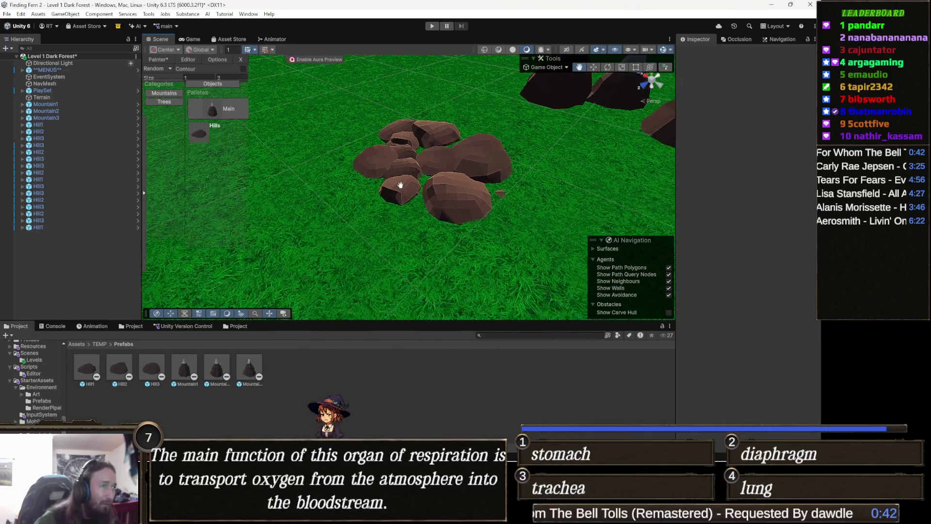
{"action": "key", "text": "Right"}
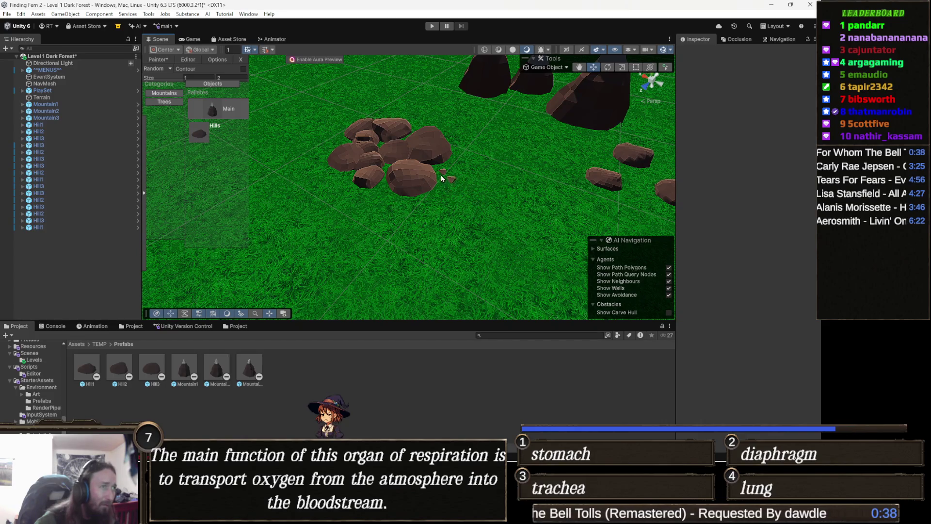
{"action": "left_click", "coordinate": [429, 167]}
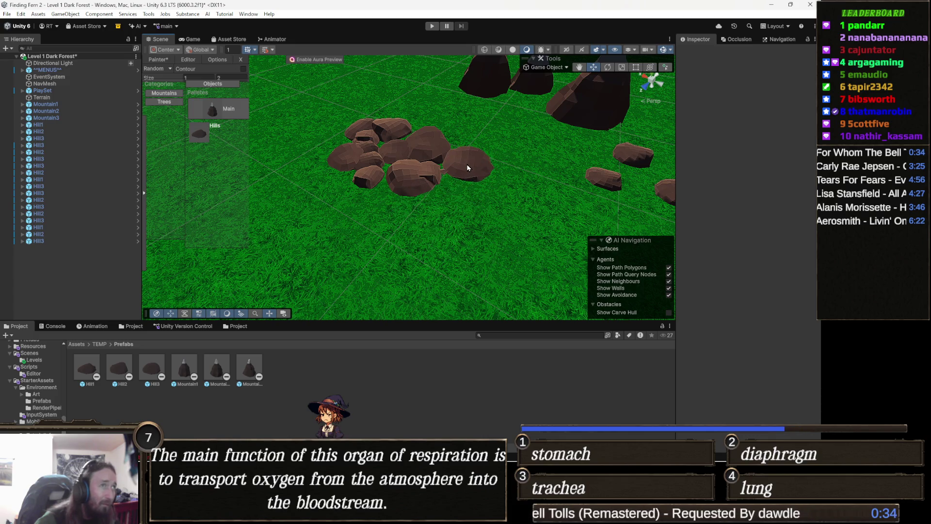
{"action": "left_click", "coordinate": [450, 213]}
{"action": "left_click", "coordinate": [480, 196]}
{"action": "left_click", "coordinate": [446, 198]}
{"action": "left_click", "coordinate": [473, 201]}
{"action": "left_click", "coordinate": [455, 186]}
{"action": "mouse_move", "coordinate": [456, 189]}
{"action": "left_mouse_down"}
{"action": "mouse_move", "coordinate": [439, 208]}
{"action": "mouse_move", "coordinate": [433, 198]}
{"action": "left_mouse_up"}
Paint two more hills into the cluster and close the Painter overlay.
{"action": "left_click", "coordinate": [429, 218]}
{"action": "left_click", "coordinate": [403, 240]}
{"action": "scroll", "coordinate": [405, 240], "scroll_direction": "down", "scroll_amount": 5}
{"action": "scroll", "coordinate": [409, 170], "scroll_direction": "down", "scroll_amount": 5}
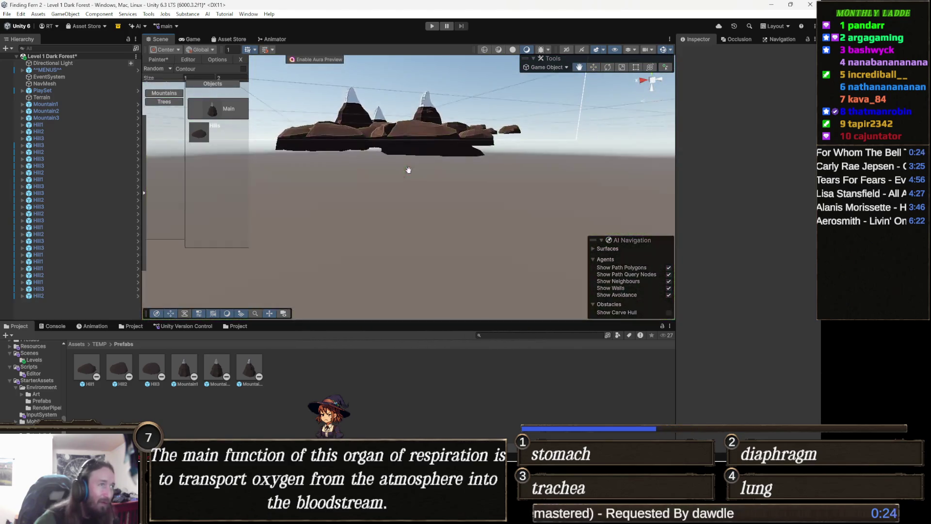
{"action": "scroll", "coordinate": [412, 173], "scroll_direction": "up", "scroll_amount": 5}
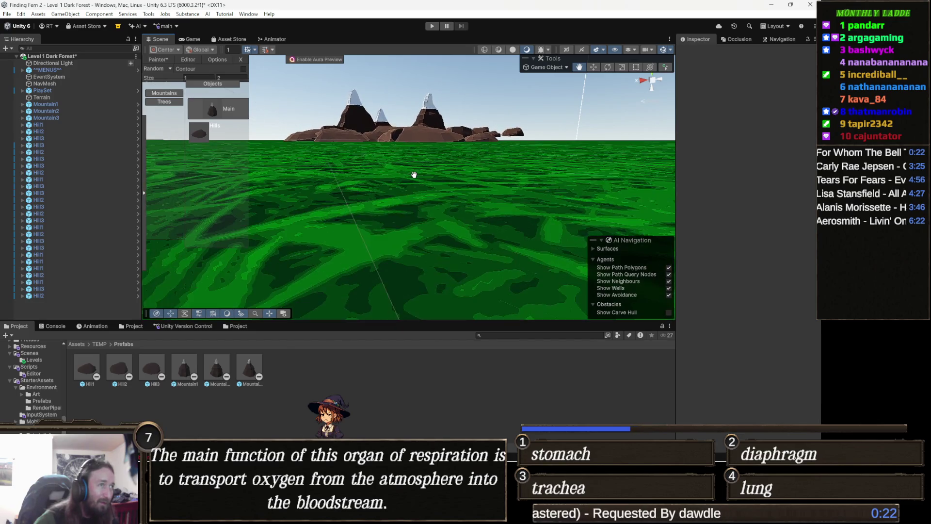
{"action": "scroll", "coordinate": [384, 243], "scroll_direction": "up", "scroll_amount": 3}
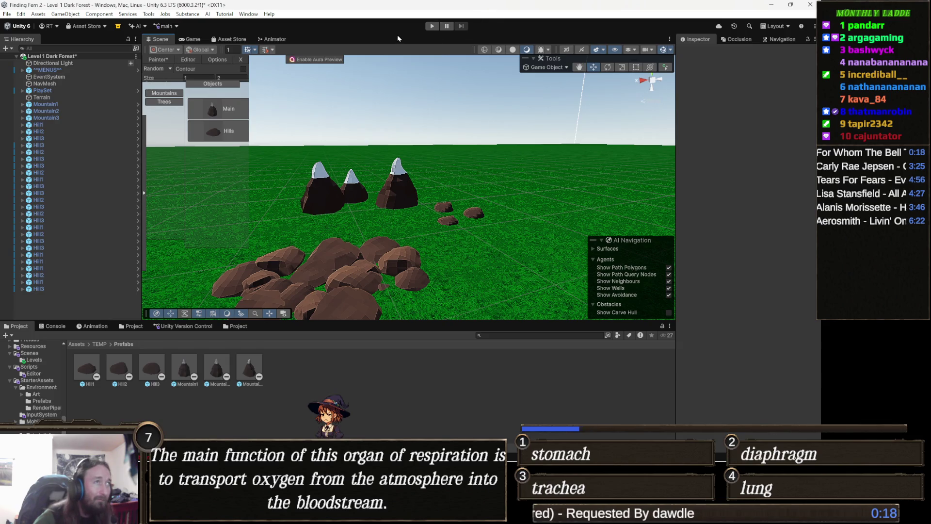
{"action": "left_click", "coordinate": [241, 61]}
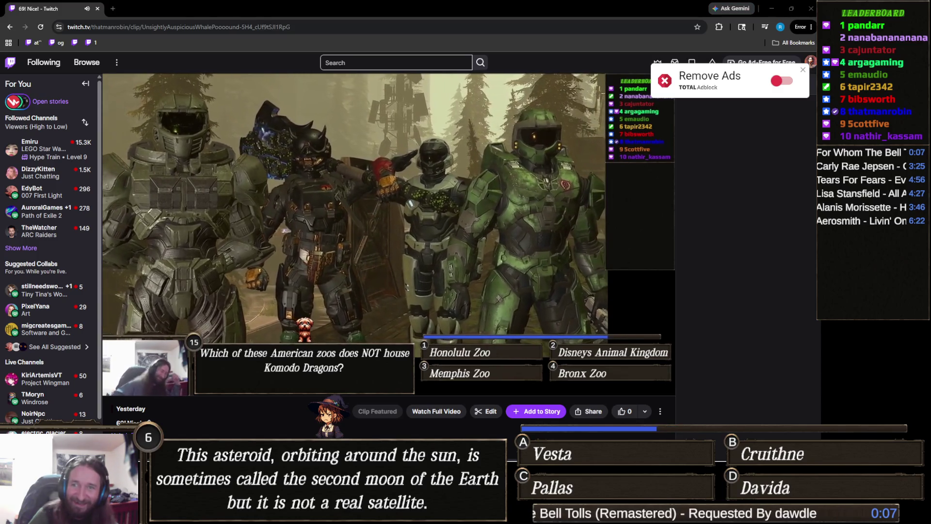
Replay and pause the 69! Nice! clip, then check the video filter without changing it.
{"action": "mouse_move", "coordinate": [582, 201]}
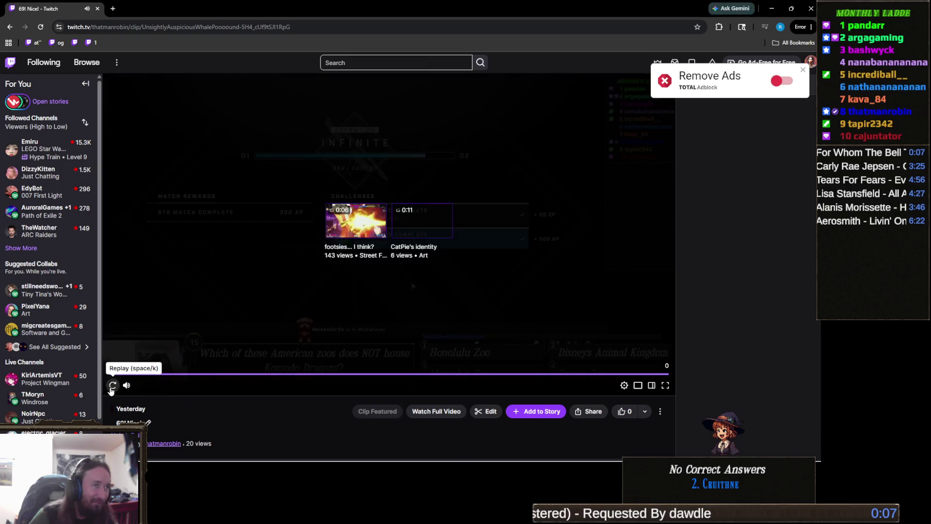
{"action": "left_click", "coordinate": [111, 389]}
{"action": "left_click", "coordinate": [111, 391]}
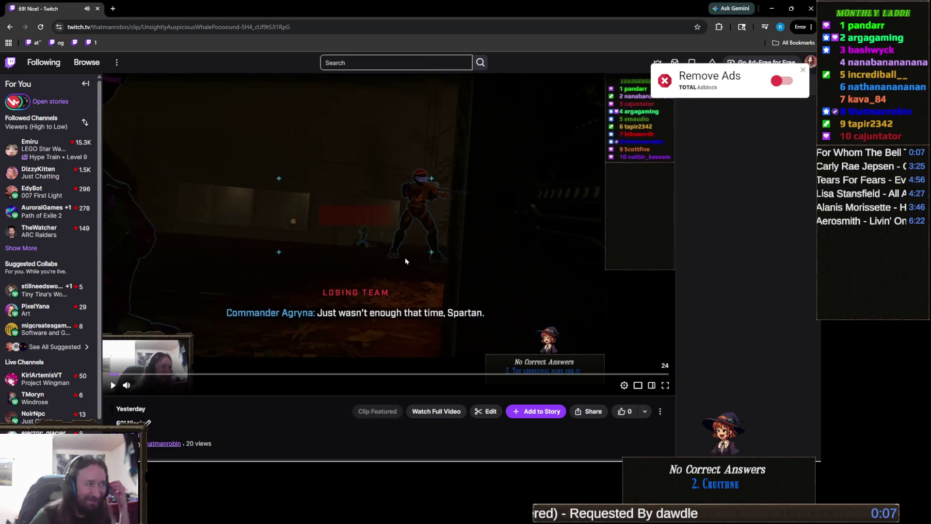
{"action": "scroll", "coordinate": [455, 250], "scroll_direction": "down", "scroll_amount": 3}
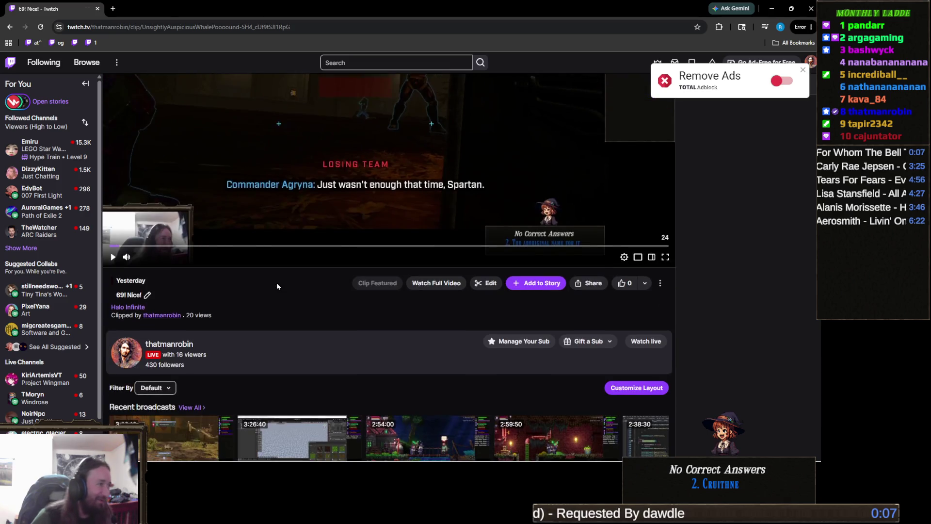
{"action": "scroll", "coordinate": [312, 344], "scroll_direction": "down", "scroll_amount": 3}
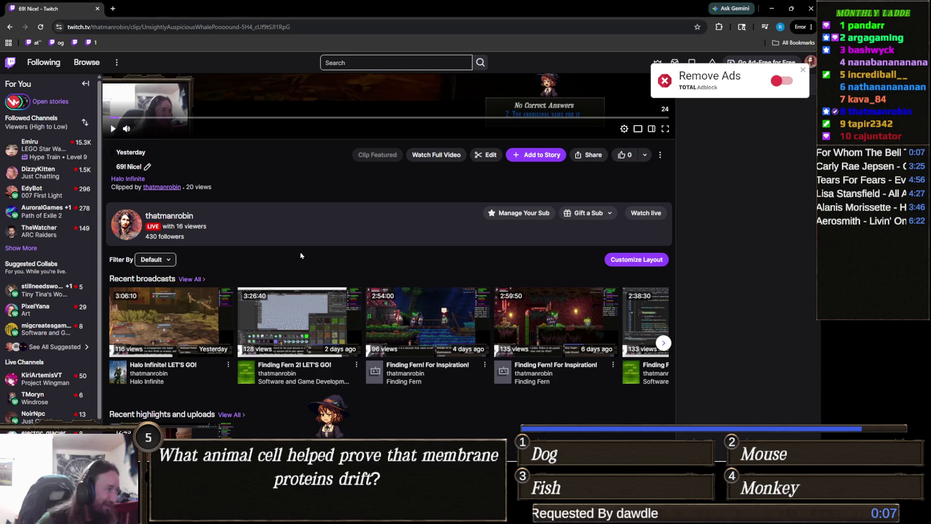
{"action": "scroll", "coordinate": [180, 217], "scroll_direction": "down", "scroll_amount": 1}
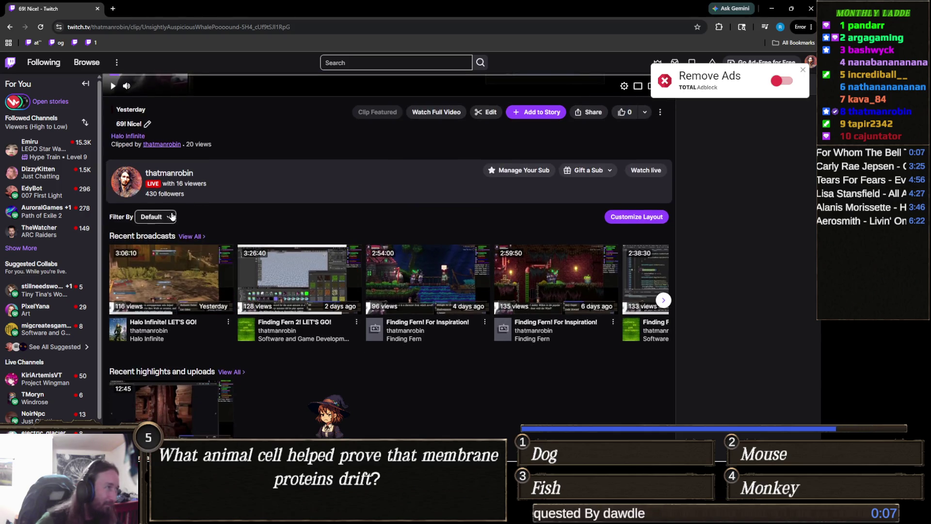
{"action": "left_click", "coordinate": [171, 217]}
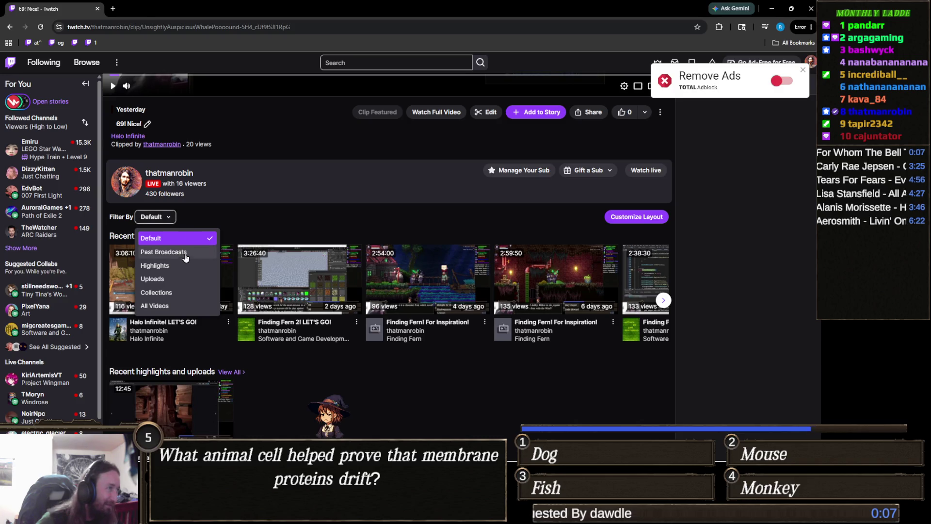
{"action": "left_click", "coordinate": [193, 215]}
{"action": "scroll", "coordinate": [206, 211], "scroll_direction": "up", "scroll_amount": 2}
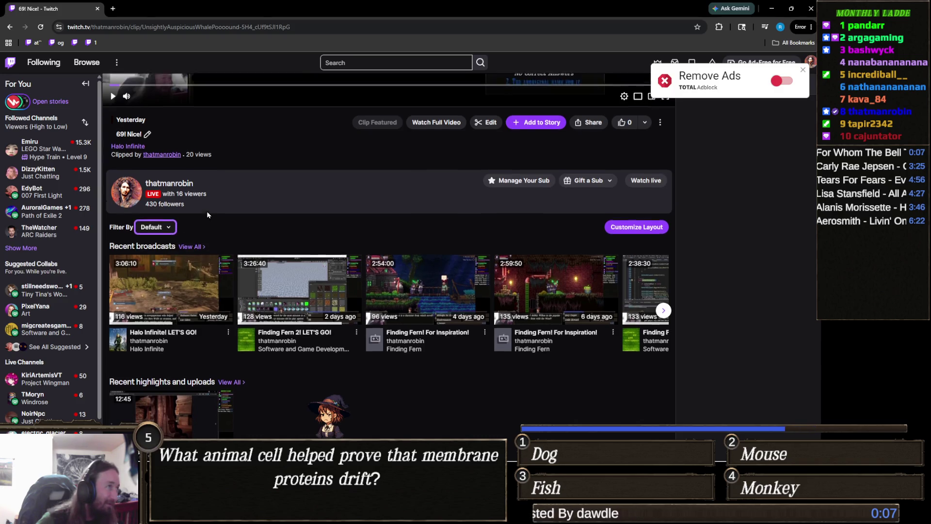
Go to the creator's channel, show its clips, and open the 'No no no no no' clip.
{"action": "left_click", "coordinate": [181, 262]}
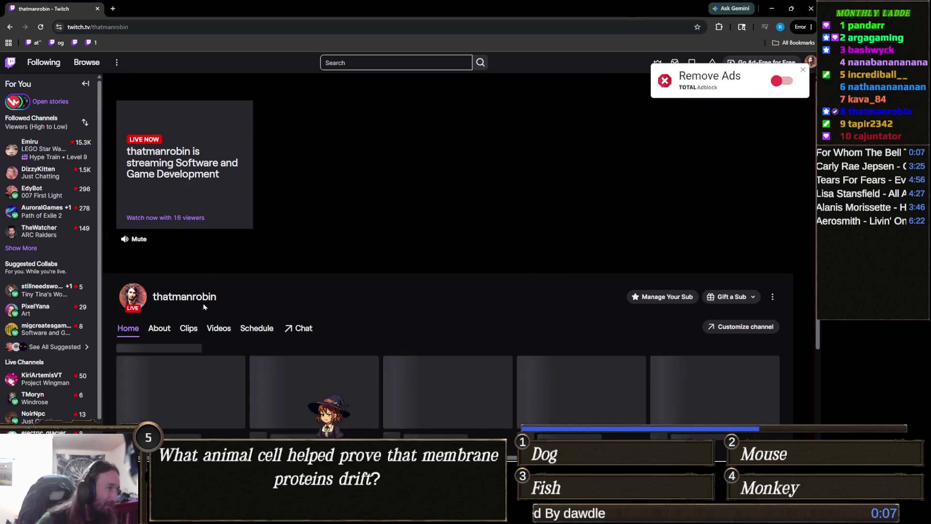
{"action": "left_click", "coordinate": [194, 329]}
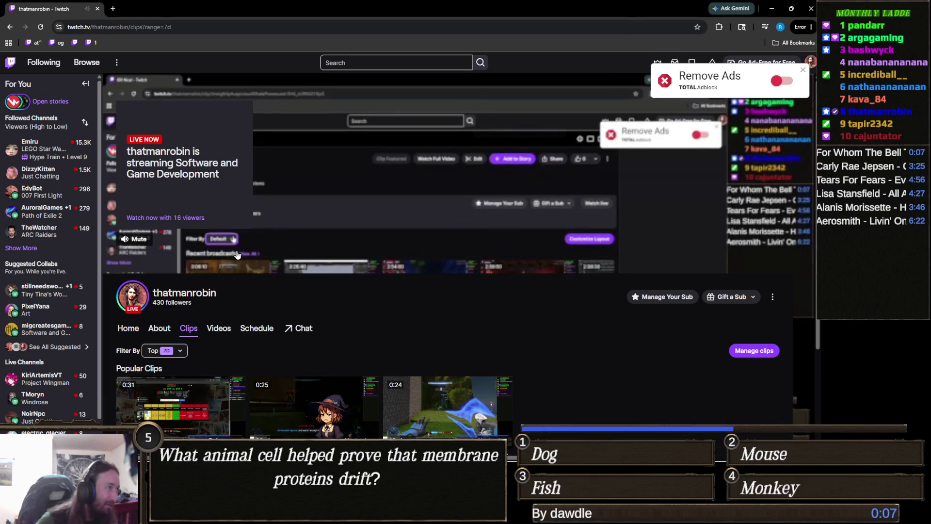
{"action": "left_click", "coordinate": [370, 215]}
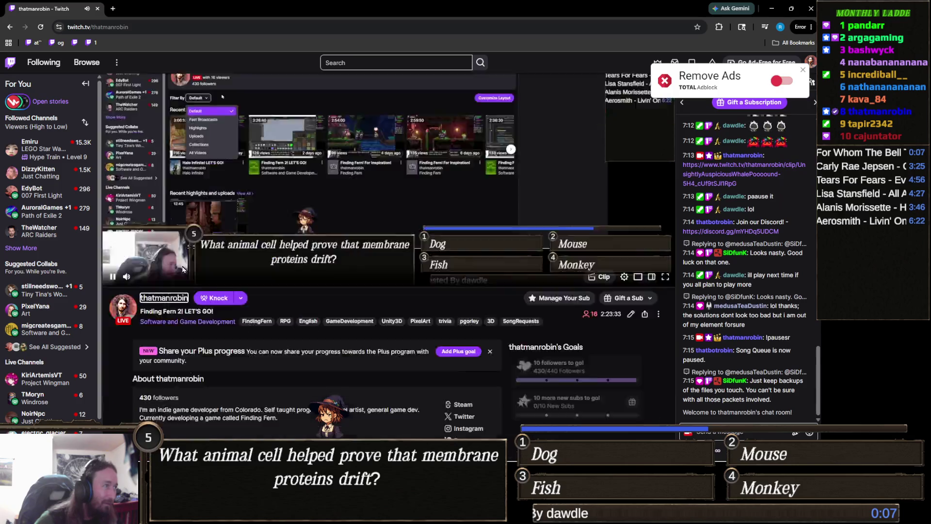
{"action": "scroll", "coordinate": [359, 271], "scroll_direction": "down", "scroll_amount": 5}
{"action": "scroll", "coordinate": [358, 283], "scroll_direction": "up", "scroll_amount": 3}
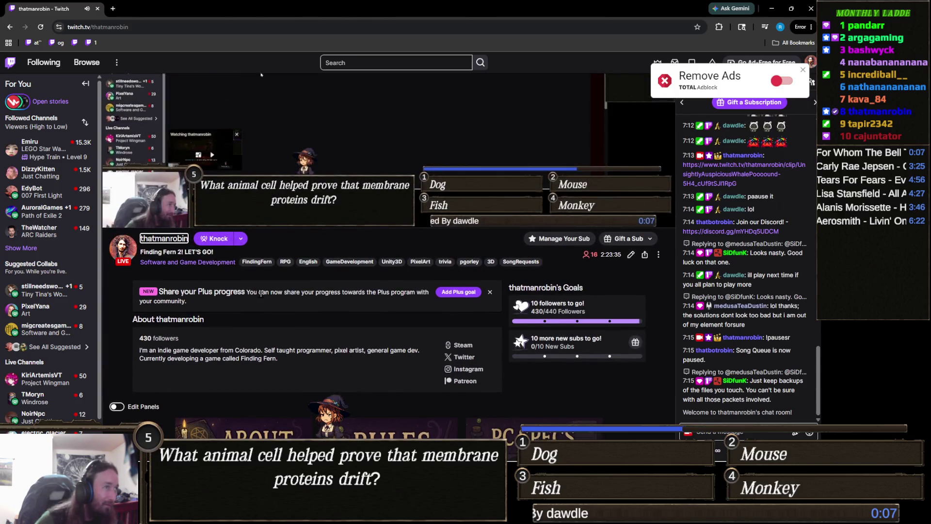
{"action": "scroll", "coordinate": [254, 289], "scroll_direction": "down", "scroll_amount": 2}
{"action": "scroll", "coordinate": [275, 291], "scroll_direction": "down", "scroll_amount": 3}
{"action": "scroll", "coordinate": [274, 292], "scroll_direction": "up", "scroll_amount": 4}
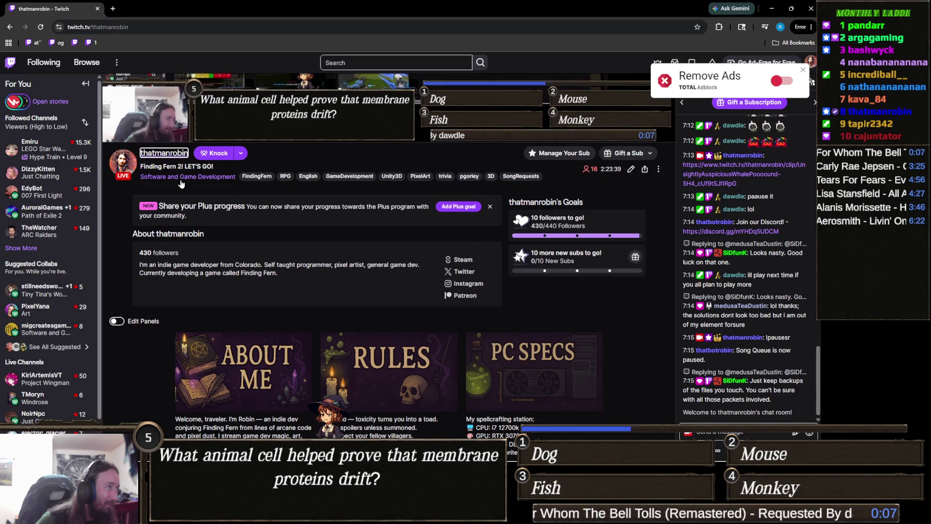
{"action": "left_click", "coordinate": [172, 157]}
{"action": "scroll", "coordinate": [253, 285], "scroll_direction": "down", "scroll_amount": 3}
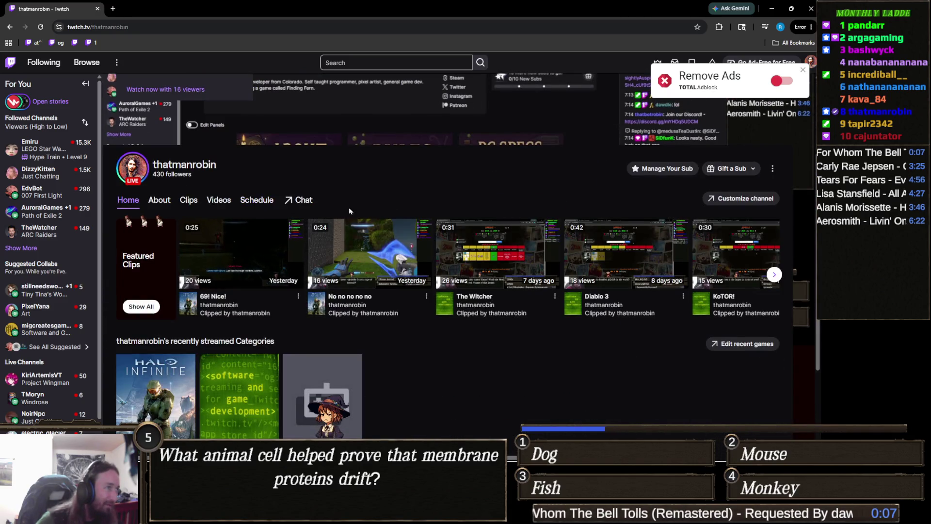
{"action": "left_click", "coordinate": [193, 200]}
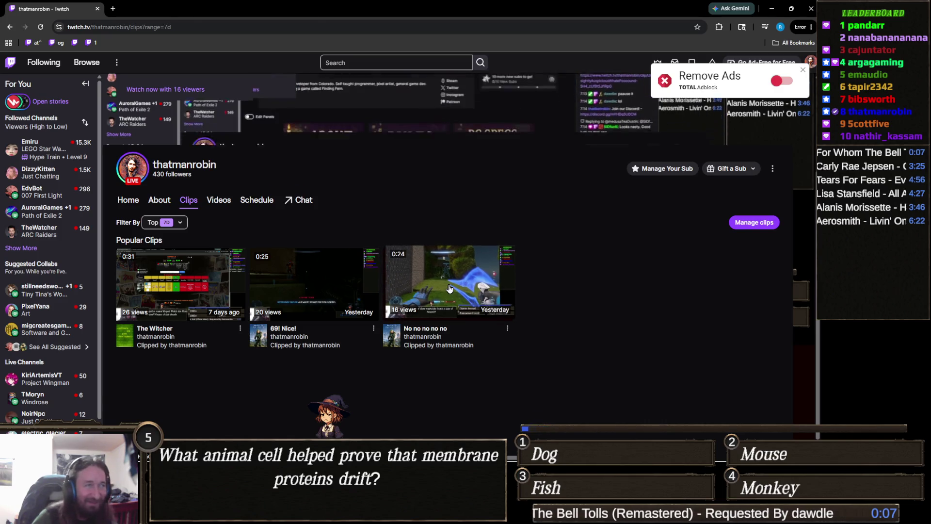
{"action": "left_click", "coordinate": [449, 288]}
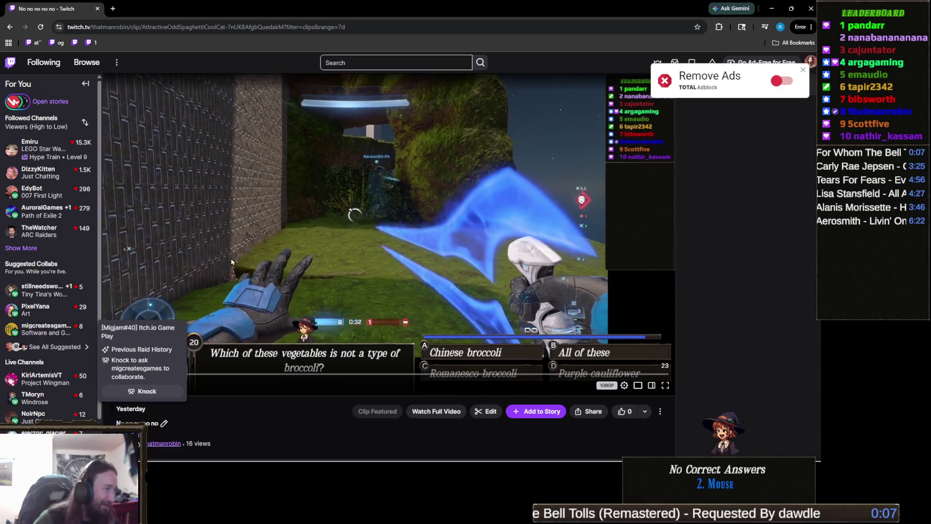
Pause and resume the 'No no no no no' clip, then close the browser to reveal Unity.
{"action": "left_click", "coordinate": [231, 257]}
{"action": "scroll", "coordinate": [195, 232], "scroll_direction": "down", "scroll_amount": 5}
{"action": "scroll", "coordinate": [195, 232], "scroll_direction": "up", "scroll_amount": 2}
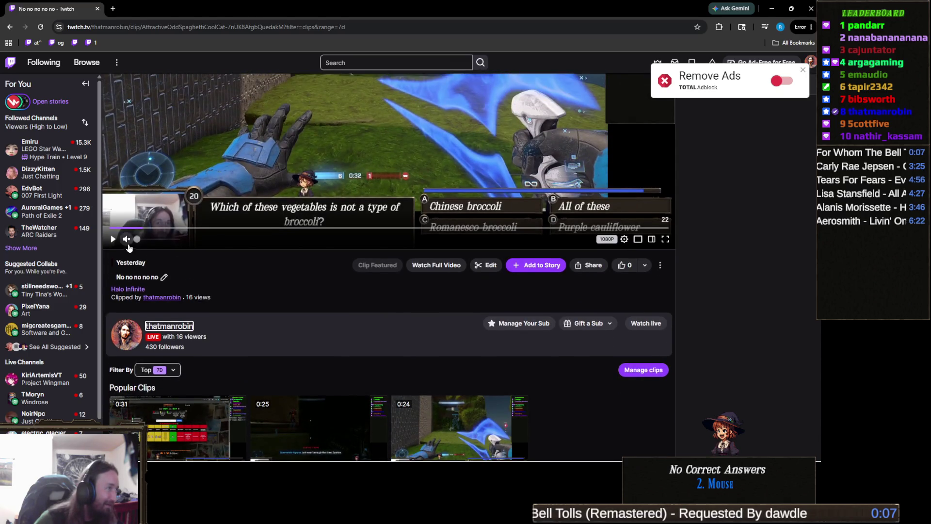
{"action": "left_click", "coordinate": [112, 239]}
{"action": "scroll", "coordinate": [112, 240], "scroll_direction": "up", "scroll_amount": 3}
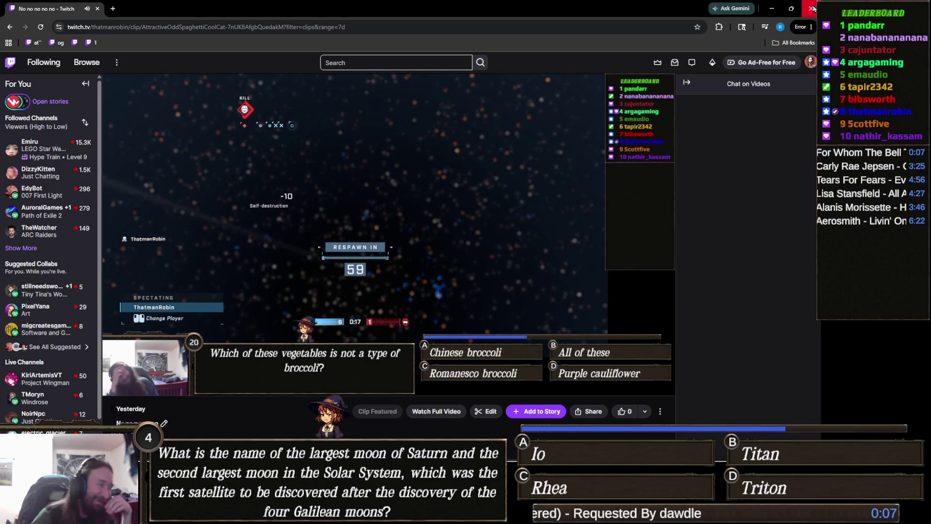
{"action": "left_click", "coordinate": [811, 8]}
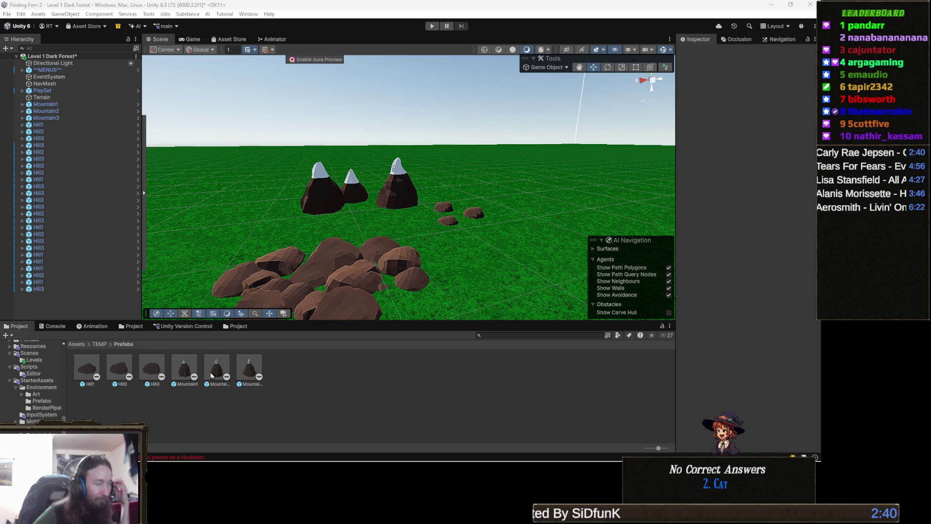
Open the Hill1 prefab, raise its Hill 1 mesh from Y 0.41 to 0.704, and save.
{"action": "scroll", "coordinate": [381, 266], "scroll_direction": "up", "scroll_amount": 3}
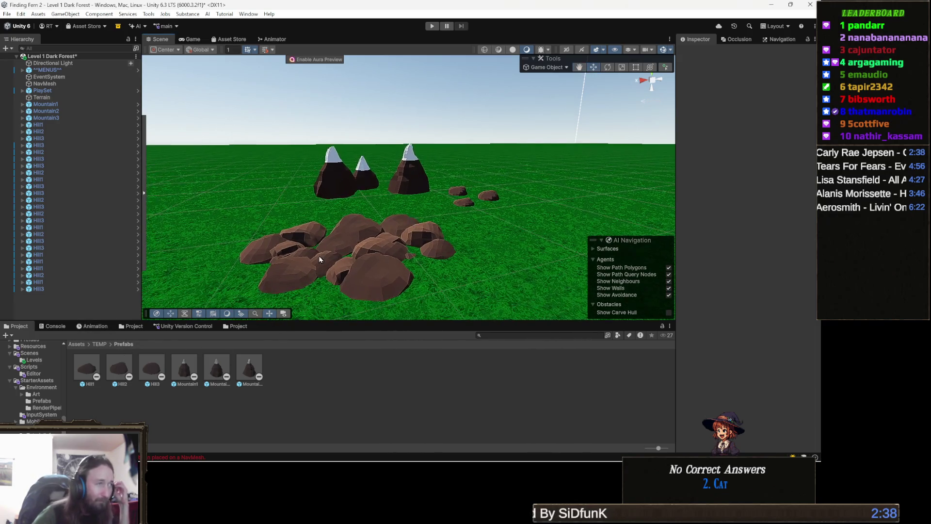
{"action": "scroll", "coordinate": [319, 259], "scroll_direction": "up", "scroll_amount": 3}
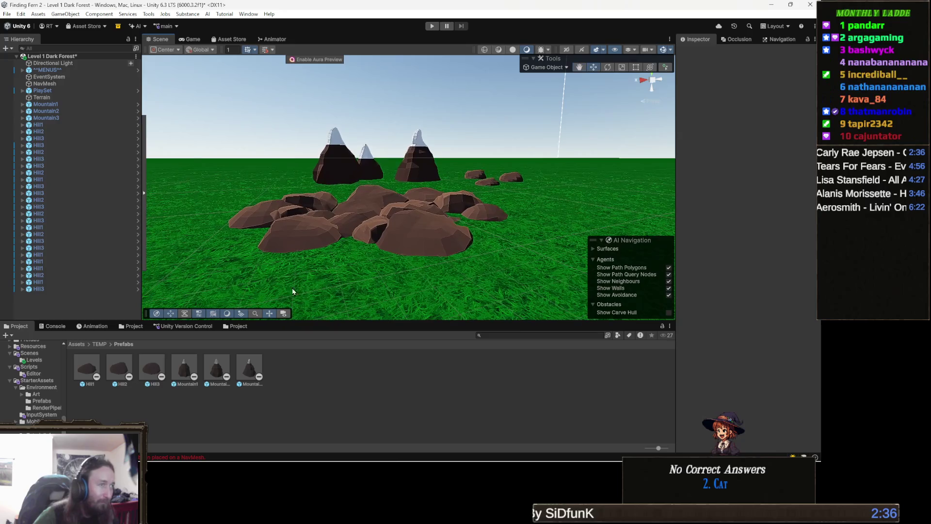
{"action": "double_click", "coordinate": [87, 370]}
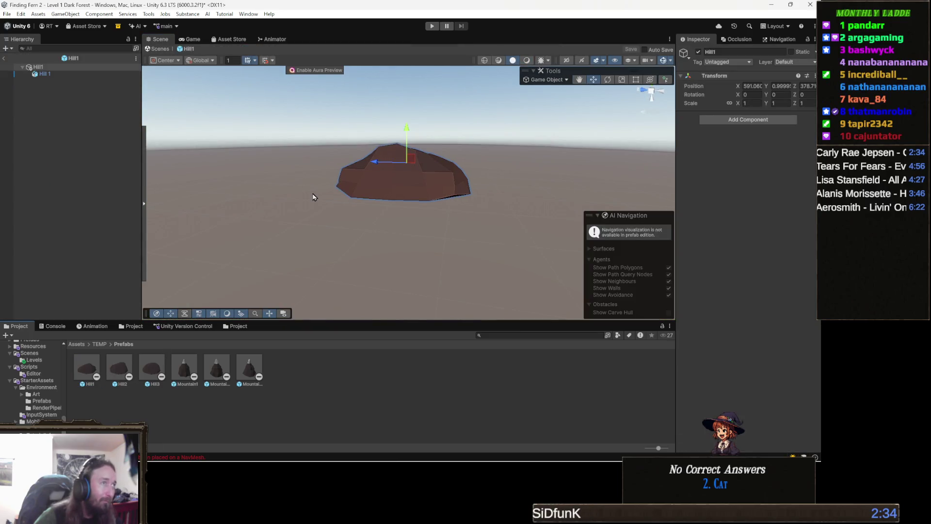
{"action": "left_click", "coordinate": [61, 75]}
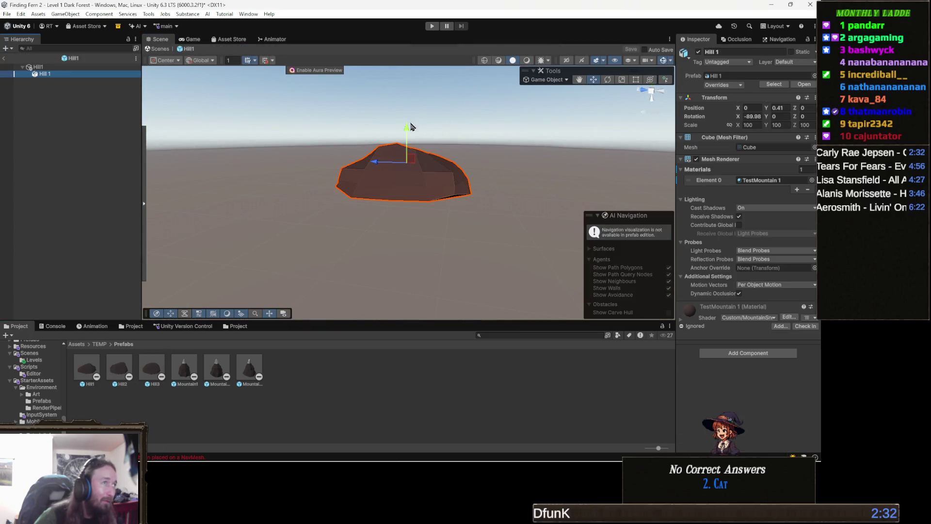
{"action": "left_click_drag", "start_coordinate": [412, 139], "coordinate": [615, 87]}
{"action": "left_click", "coordinate": [631, 49]}
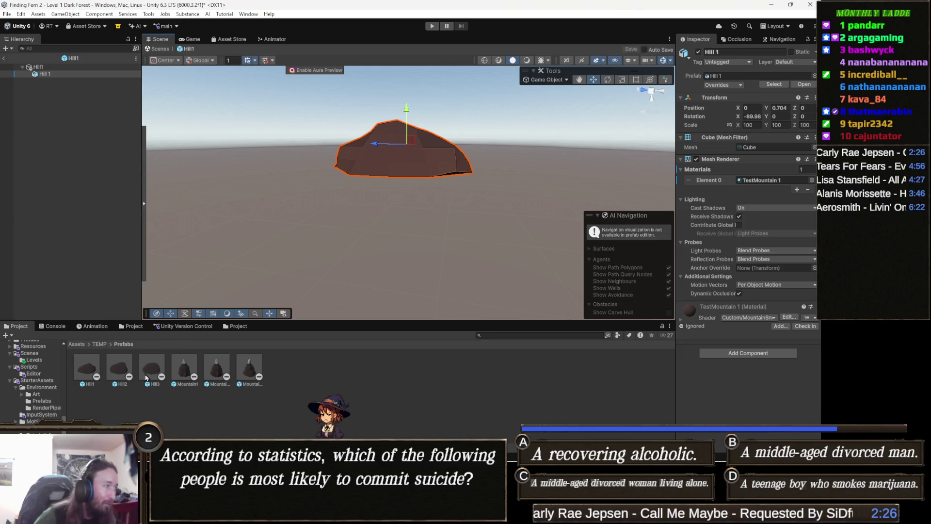
Open the Hill2 prefab, nudge it upward and save, then select and frame its hill mesh.
{"action": "double_click", "coordinate": [119, 368]}
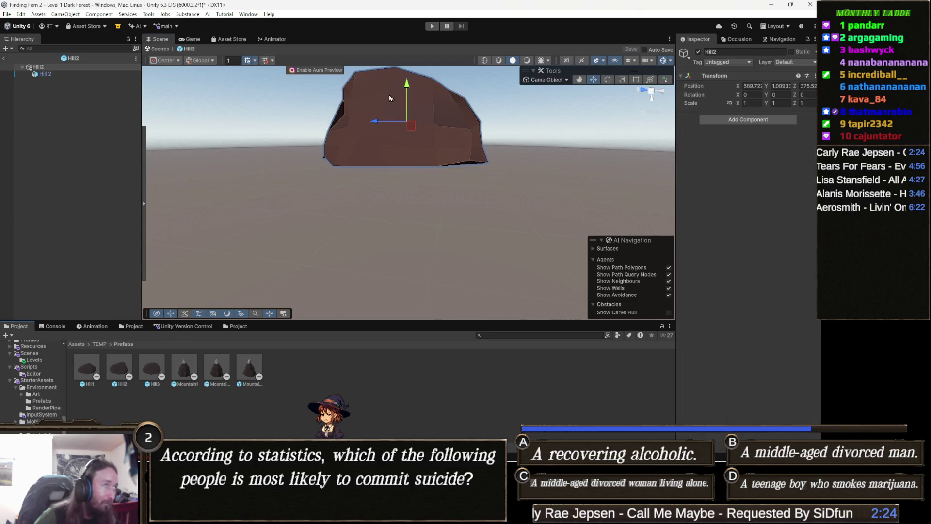
{"action": "left_click_drag", "start_coordinate": [406, 87], "coordinate": [406, 75]}
{"action": "left_click", "coordinate": [631, 49]}
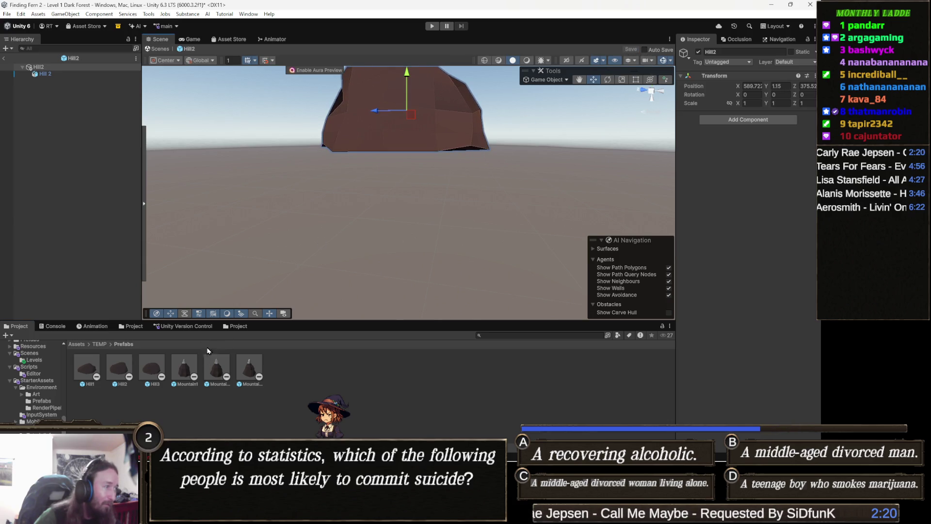
{"action": "double_click", "coordinate": [154, 370]}
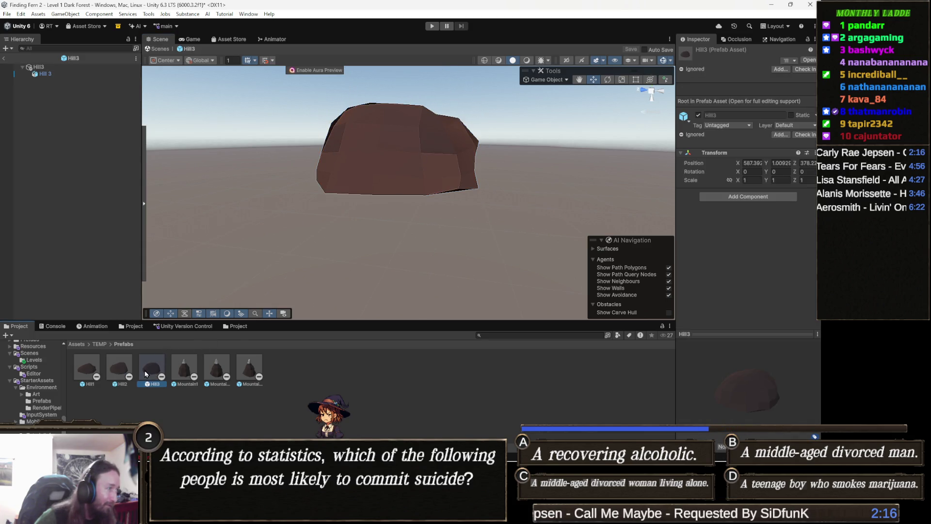
{"action": "double_click", "coordinate": [117, 369]}
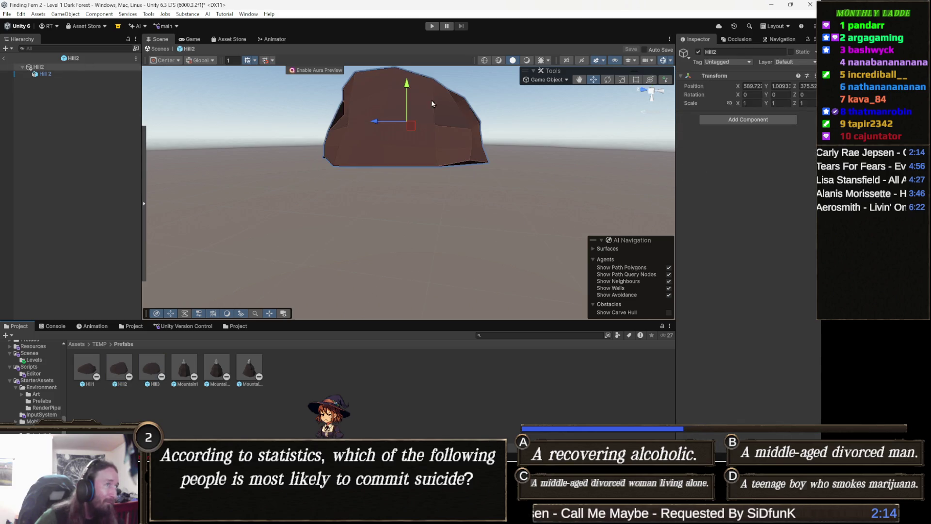
{"action": "left_click", "coordinate": [419, 125]}
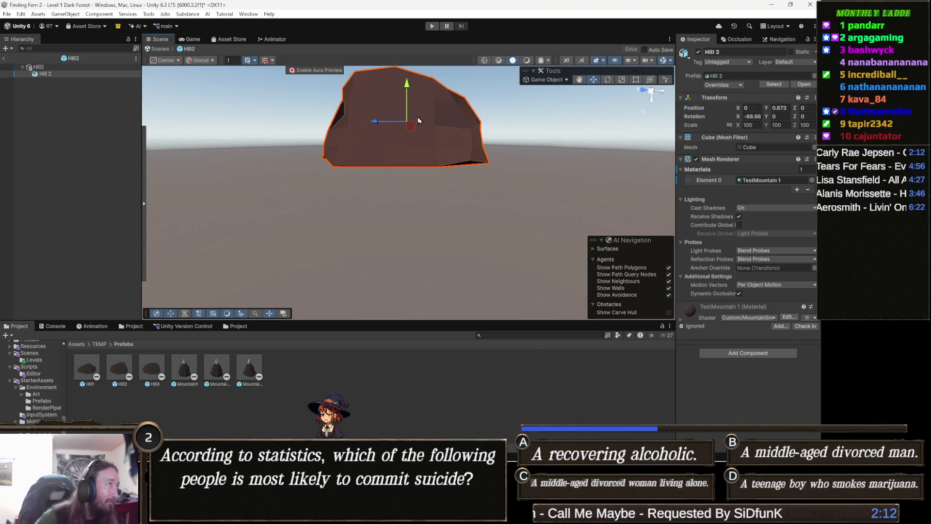
{"action": "key", "text": "f"}
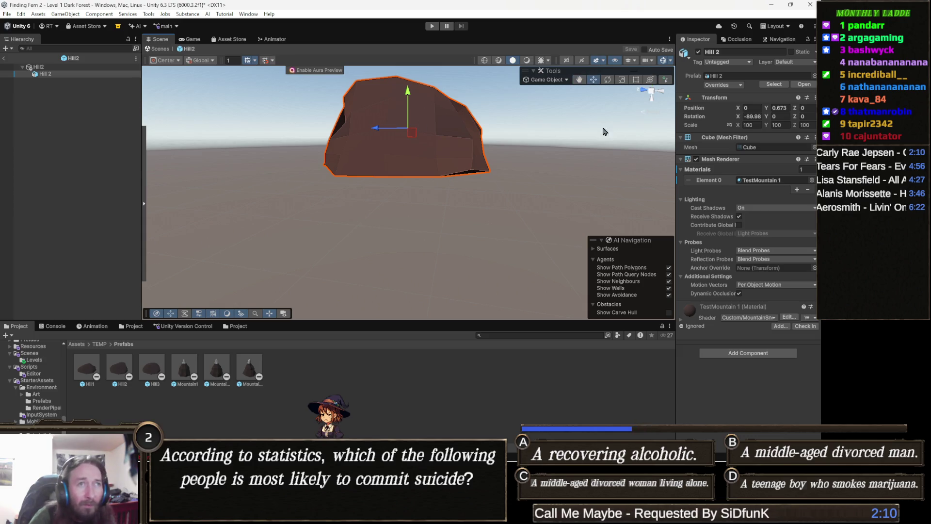
Discard trial Y edits on the mesh and root, then raise the Hill 2 mesh to Y 0.92.
{"action": "double_click", "coordinate": [780, 107]}
{"action": "type", "text": "0"}
{"action": "key", "text": "Return"}
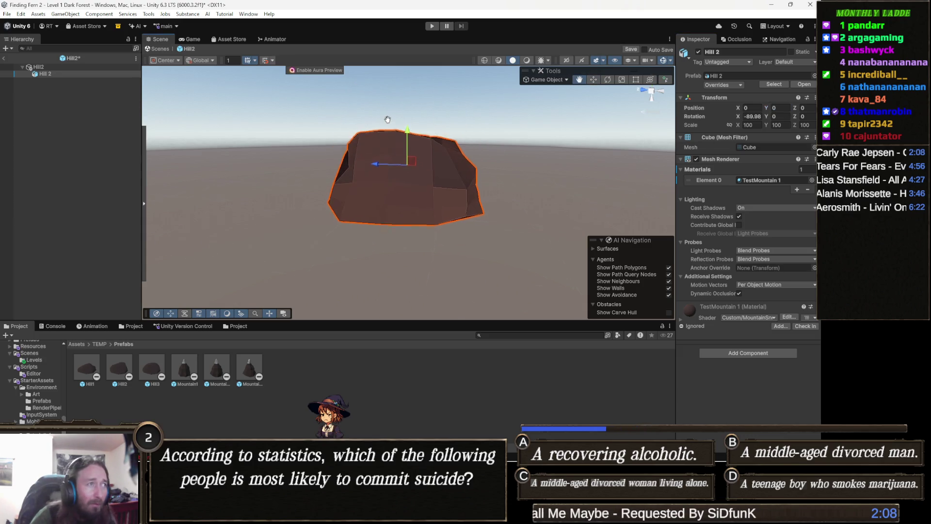
{"action": "key", "text": "ctrl+z"}
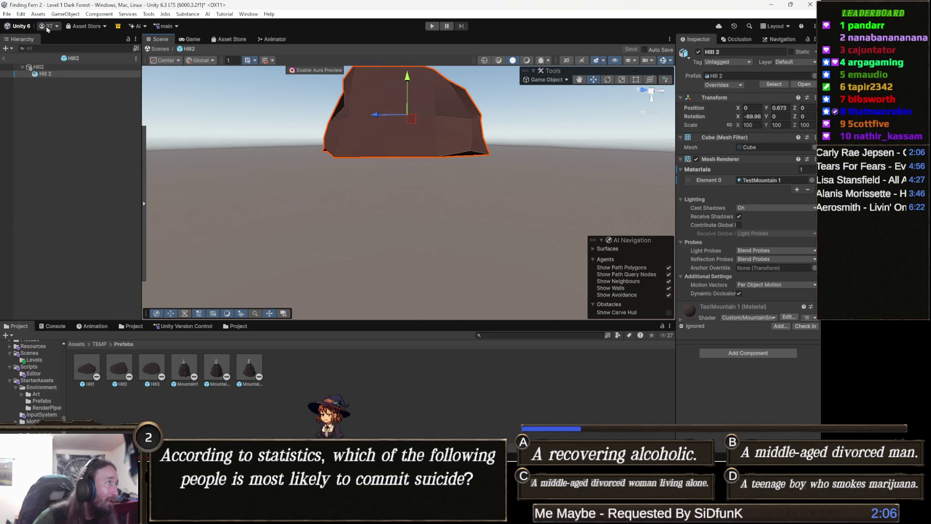
{"action": "left_click", "coordinate": [67, 69]}
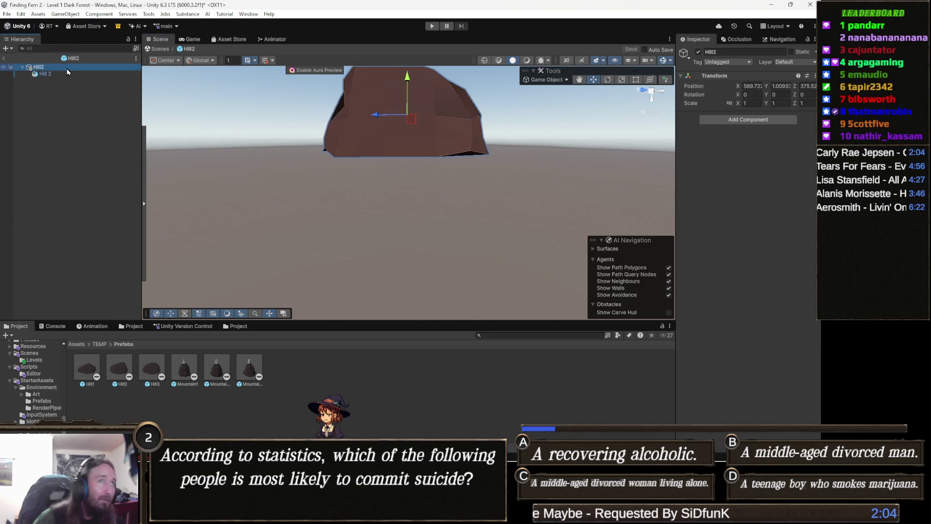
{"action": "double_click", "coordinate": [787, 85]}
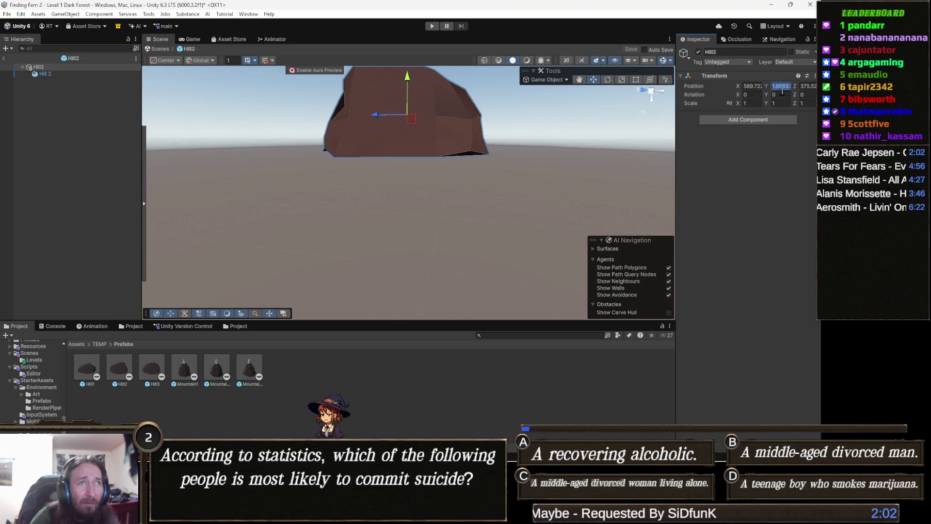
{"action": "key", "text": "BackSpace"}
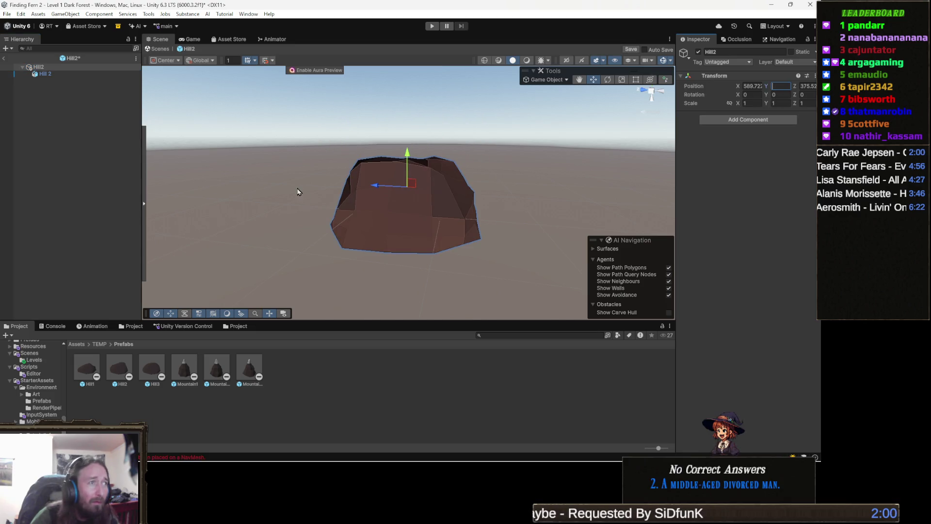
{"action": "key", "text": "Escape"}
{"action": "left_click", "coordinate": [451, 154]}
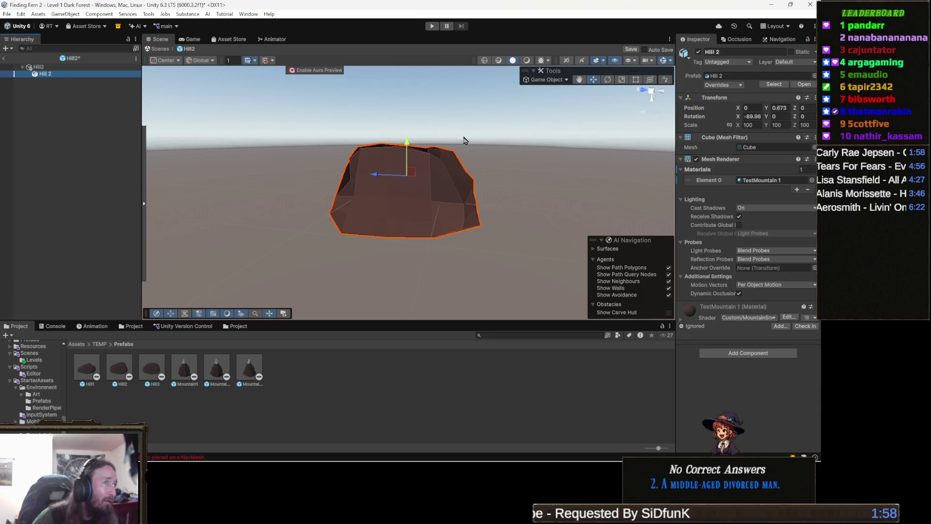
{"action": "left_click_drag", "start_coordinate": [406, 143], "coordinate": [407, 127]}
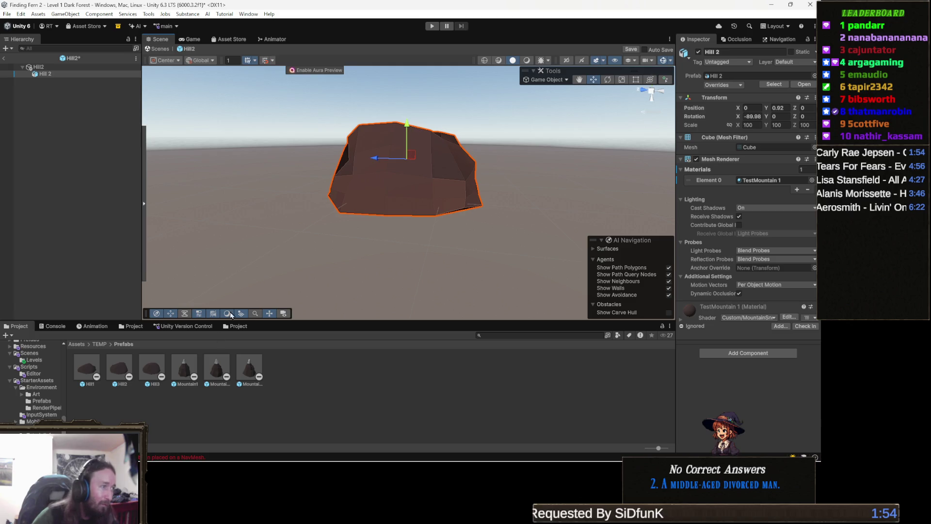
Save Hill2, raise the Hill 3 mesh in the Hill3 prefab to Y 0.796, and return to the scene.
{"action": "double_click", "coordinate": [154, 368]}
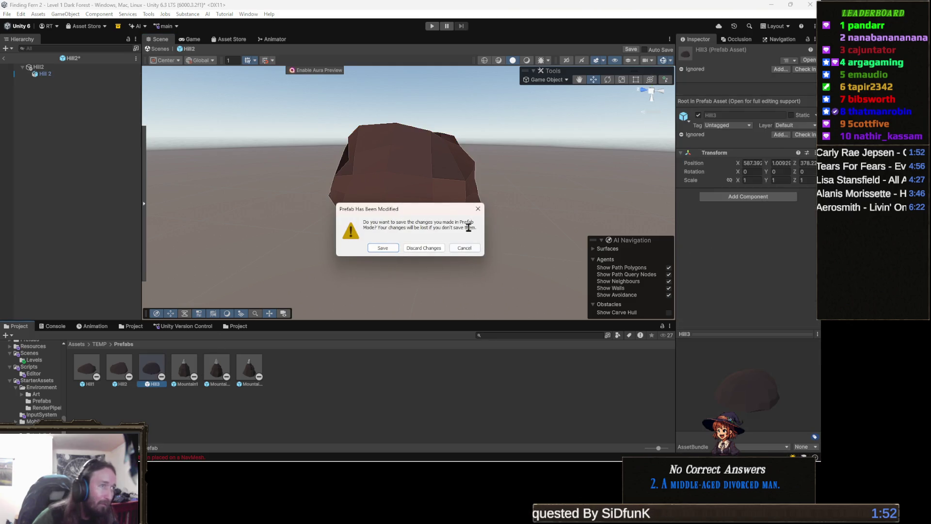
{"action": "left_click", "coordinate": [383, 248]}
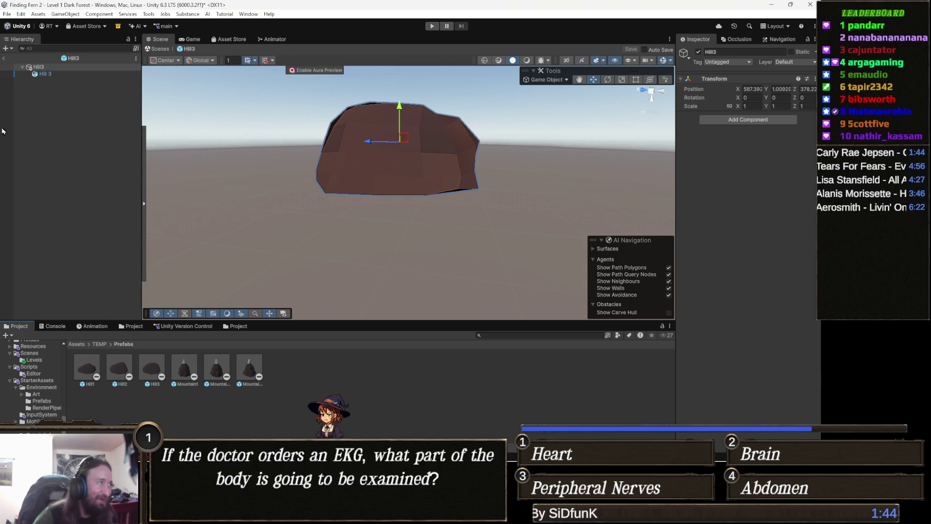
{"action": "left_click", "coordinate": [46, 74]}
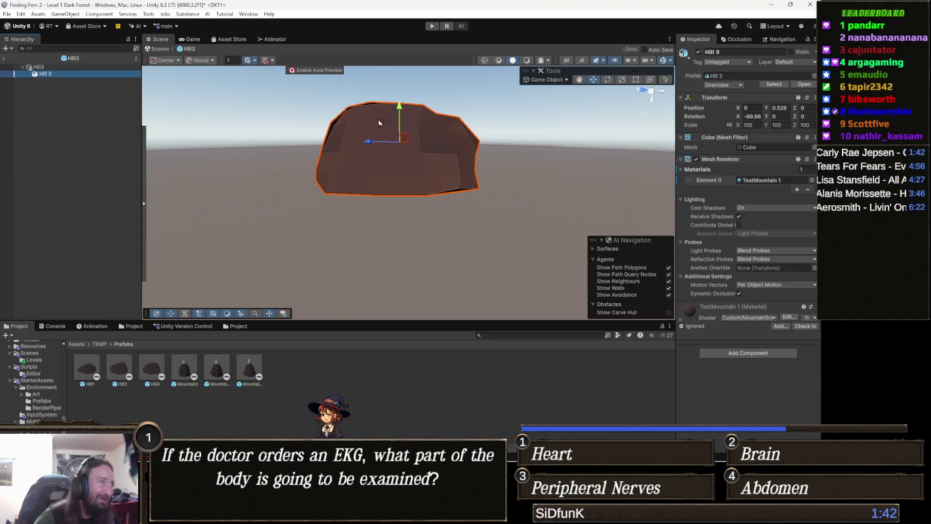
{"action": "left_click_drag", "start_coordinate": [403, 109], "coordinate": [402, 87]}
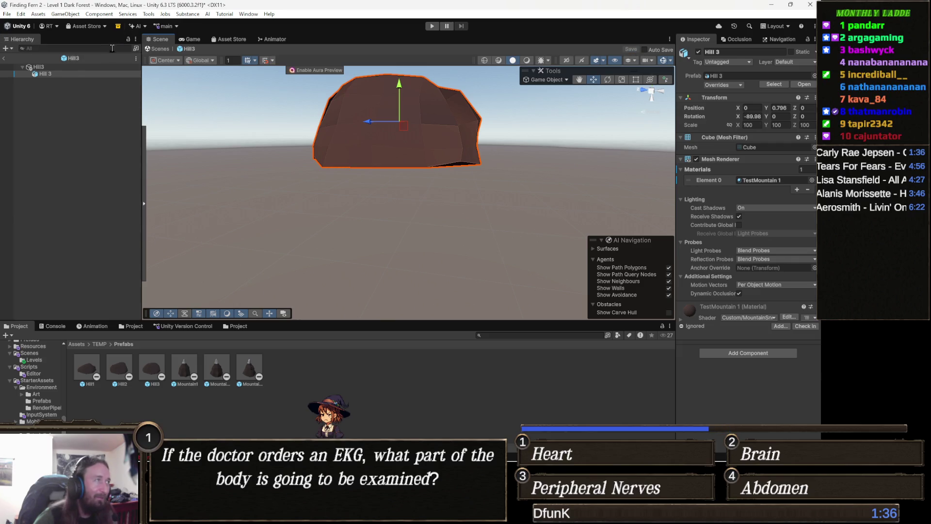
{"action": "left_click", "coordinate": [165, 48]}
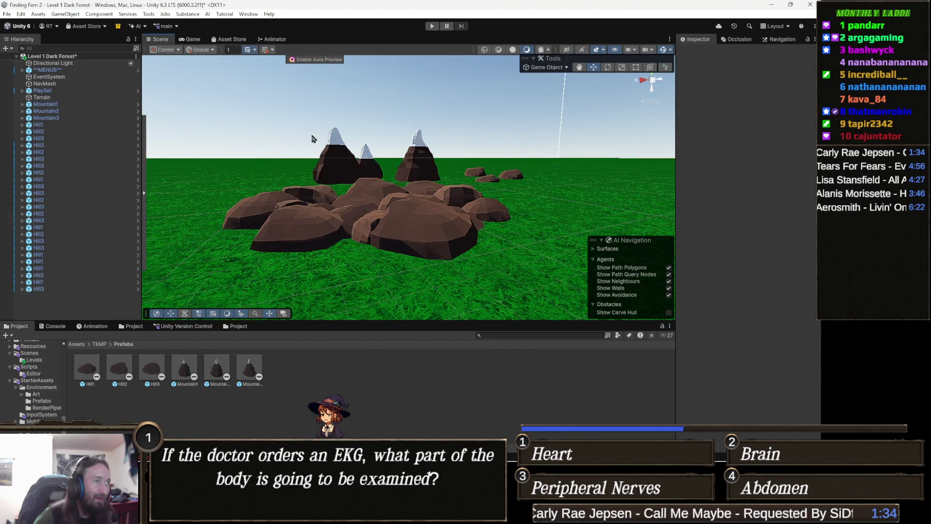
Bring the view down to a small Hill1 on the grass, then reopen the Hill1 prefab.
{"action": "mouse_move", "coordinate": [348, 99]}
{"action": "left_mouse_down"}
{"action": "mouse_move", "coordinate": [366, 108]}
{"action": "mouse_move", "coordinate": [188, 91]}
{"action": "mouse_move", "coordinate": [65, 111]}
{"action": "mouse_move", "coordinate": [401, 195]}
{"action": "mouse_move", "coordinate": [403, 219]}
{"action": "mouse_move", "coordinate": [430, 207]}
{"action": "mouse_move", "coordinate": [432, 232]}
{"action": "mouse_move", "coordinate": [445, 237]}
{"action": "mouse_move", "coordinate": [406, 157]}
{"action": "left_mouse_up"}
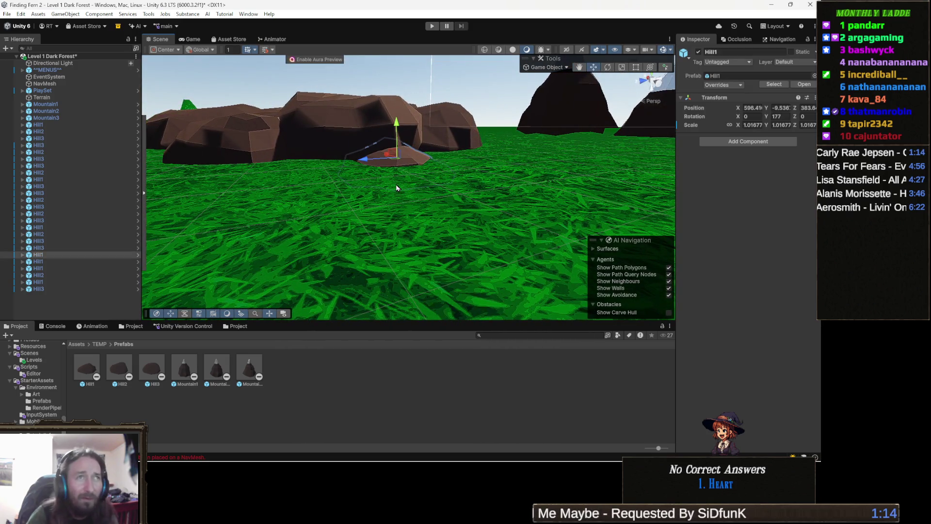
{"action": "double_click", "coordinate": [102, 367]}
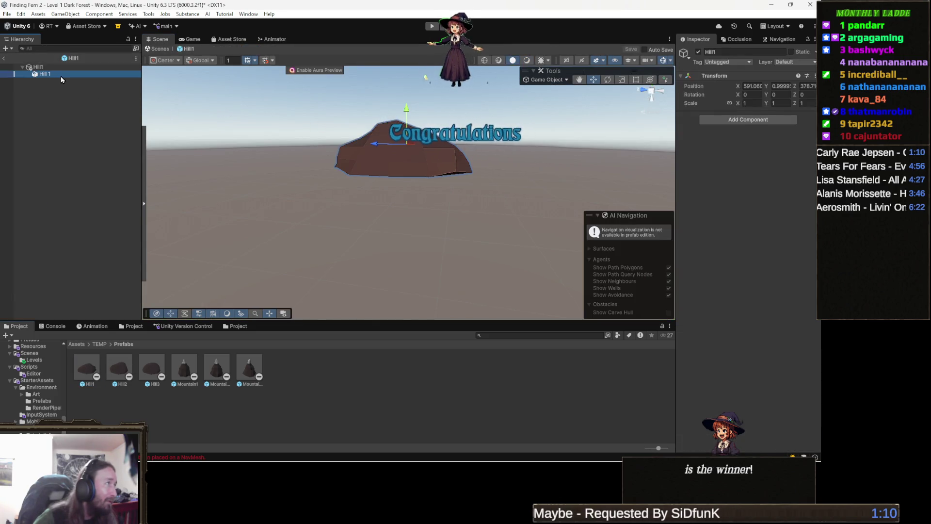
Lift the Hill 1 rock slightly higher, save Hill1, and return to Level 1 Dark Forest.
{"action": "left_click", "coordinate": [402, 150]}
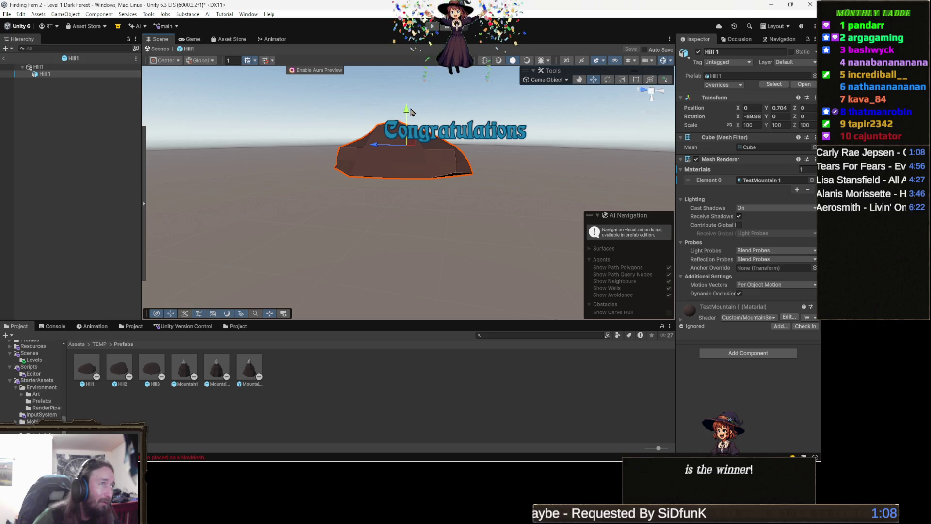
{"action": "left_click_drag", "start_coordinate": [408, 109], "coordinate": [411, 99]}
{"action": "left_click", "coordinate": [631, 49]}
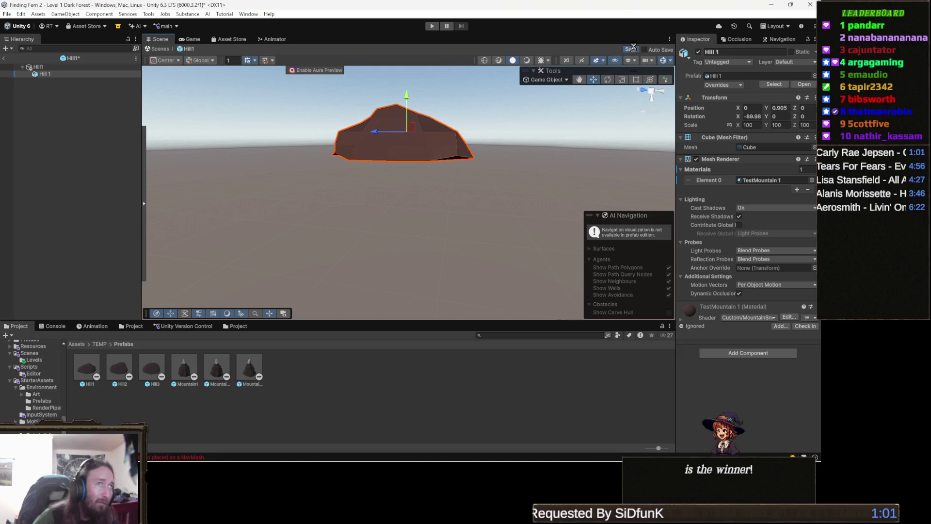
{"action": "left_click", "coordinate": [159, 49]}
{"action": "mouse_move", "coordinate": [299, 119]}
{"action": "left_mouse_down"}
{"action": "mouse_move", "coordinate": [308, 107]}
{"action": "mouse_move", "coordinate": [304, 83]}
{"action": "mouse_move", "coordinate": [298, 89]}
{"action": "left_mouse_up"}
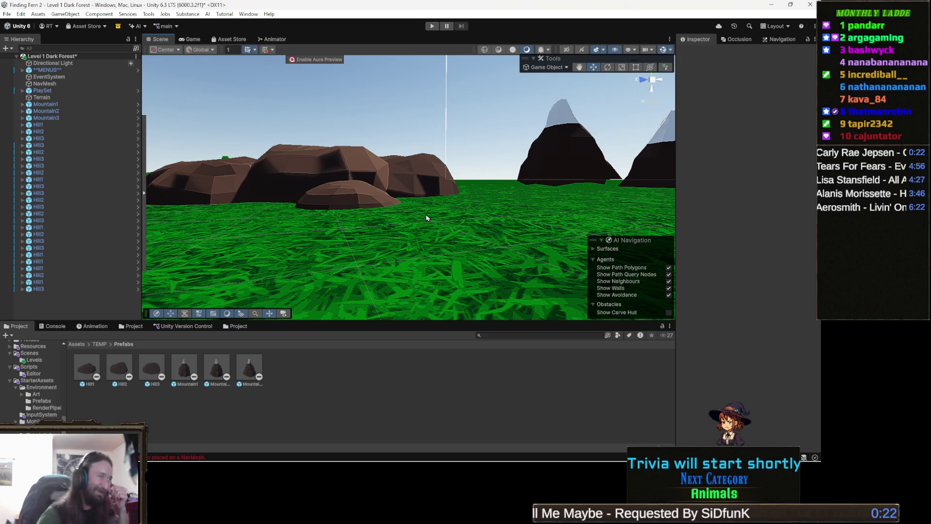
Find the Hill3 rock in the scene, raise its prefab's Hill 3 rock to Y 0.921, save, and return.
{"action": "key", "text": "w"}
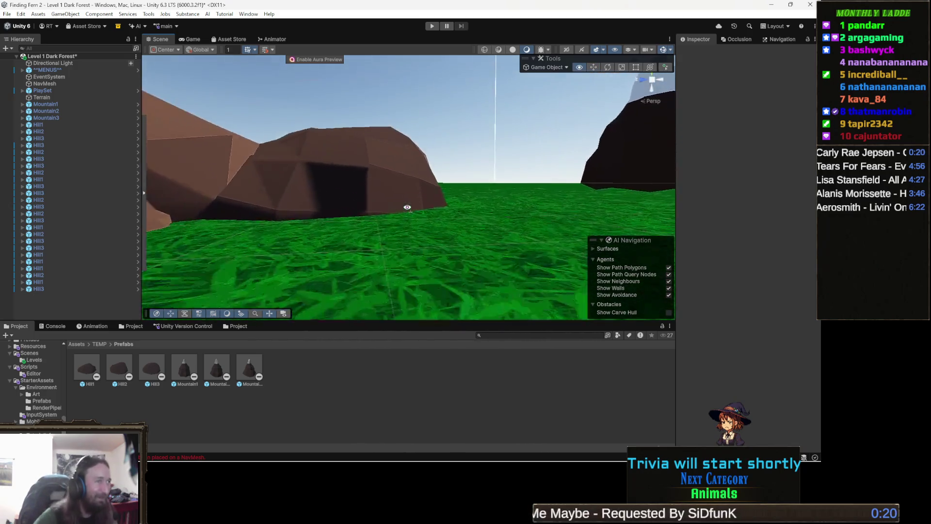
{"action": "key", "text": "s"}
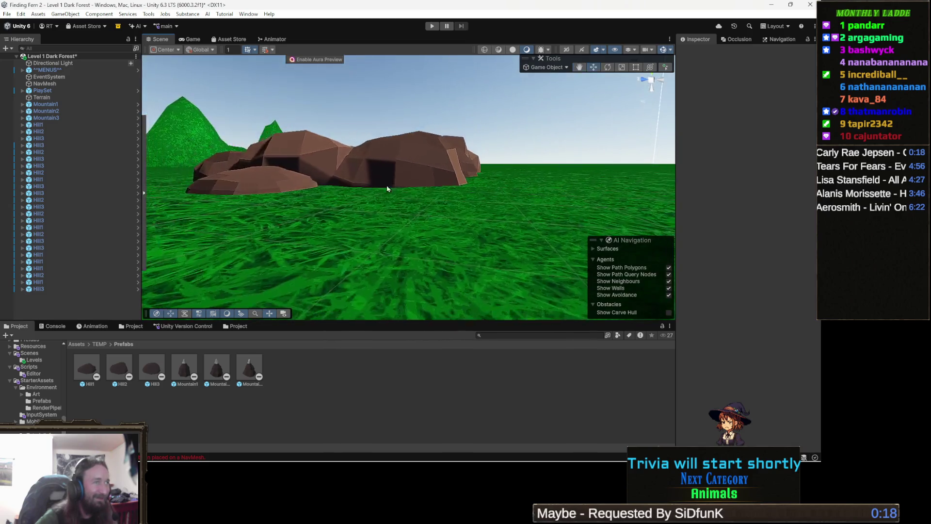
{"action": "left_click", "coordinate": [432, 159]}
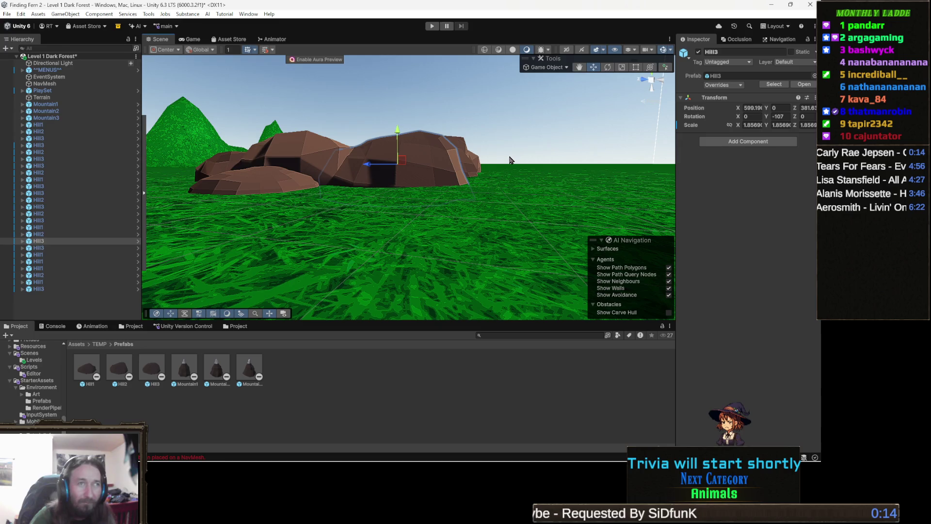
{"action": "left_click", "coordinate": [155, 371]}
{"action": "double_click", "coordinate": [154, 372]}
{"action": "left_click", "coordinate": [52, 72]}
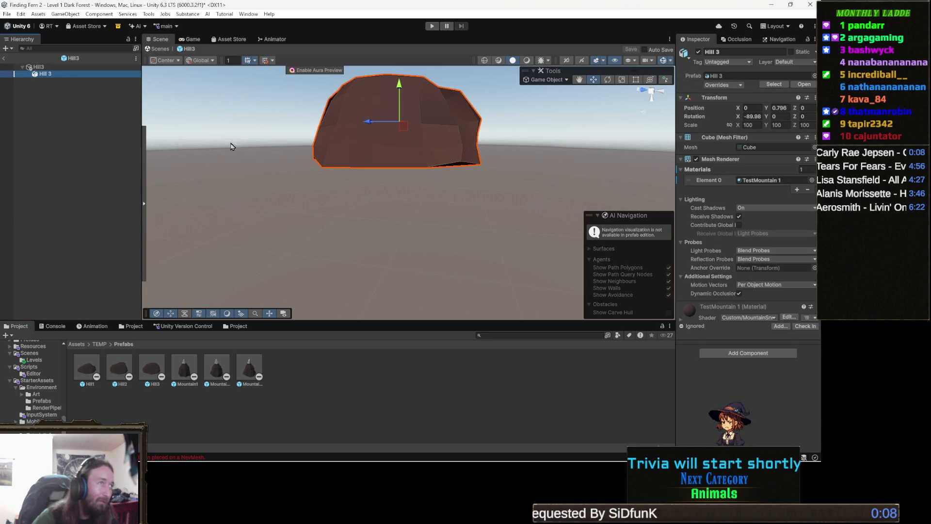
{"action": "left_click_drag", "start_coordinate": [401, 87], "coordinate": [401, 75]}
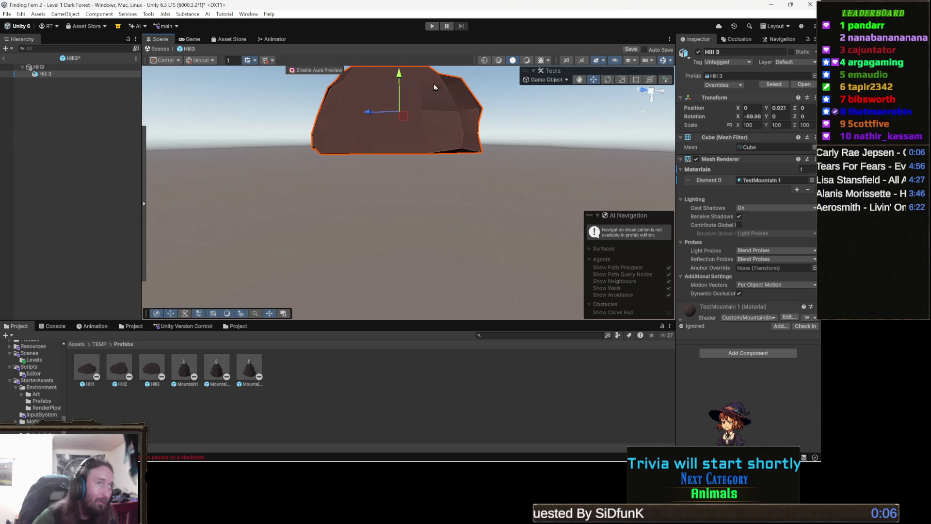
{"action": "left_click", "coordinate": [630, 50]}
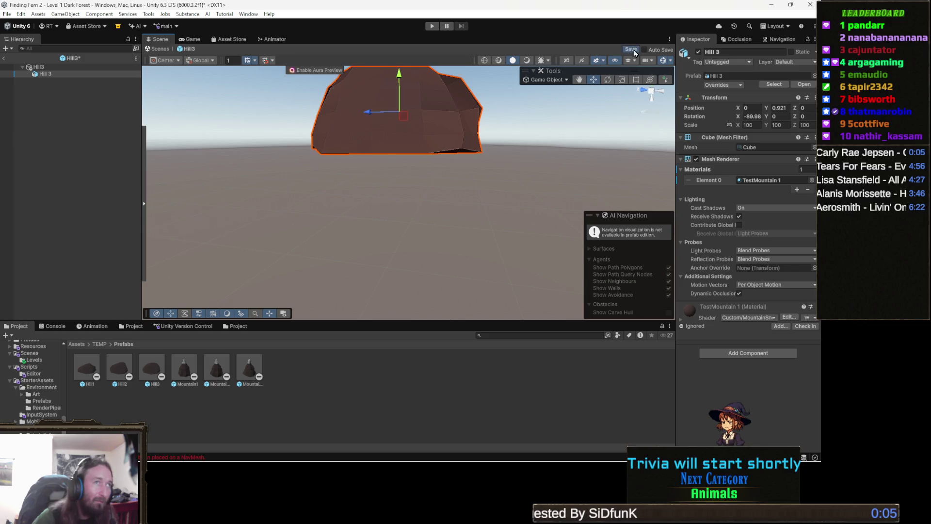
{"action": "left_click", "coordinate": [160, 49]}
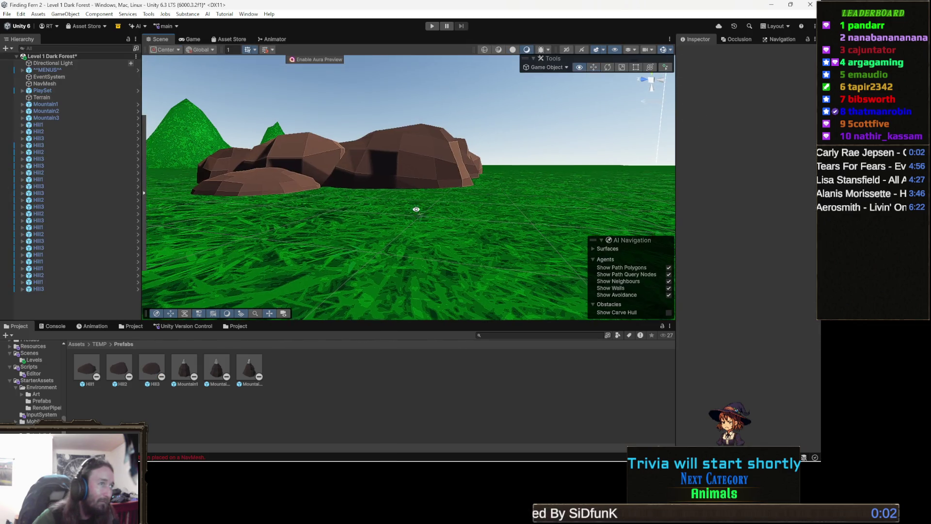
{"action": "key", "text": "w"}
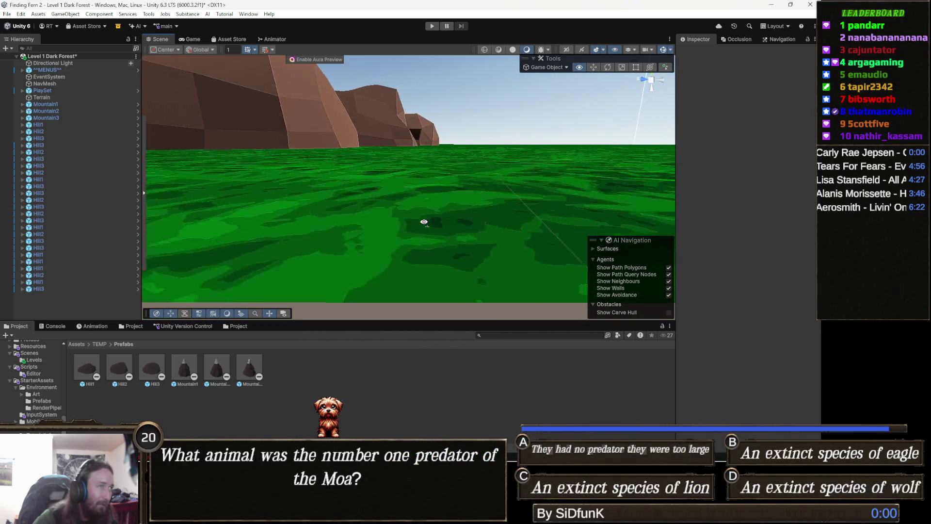
{"action": "key", "text": "w"}
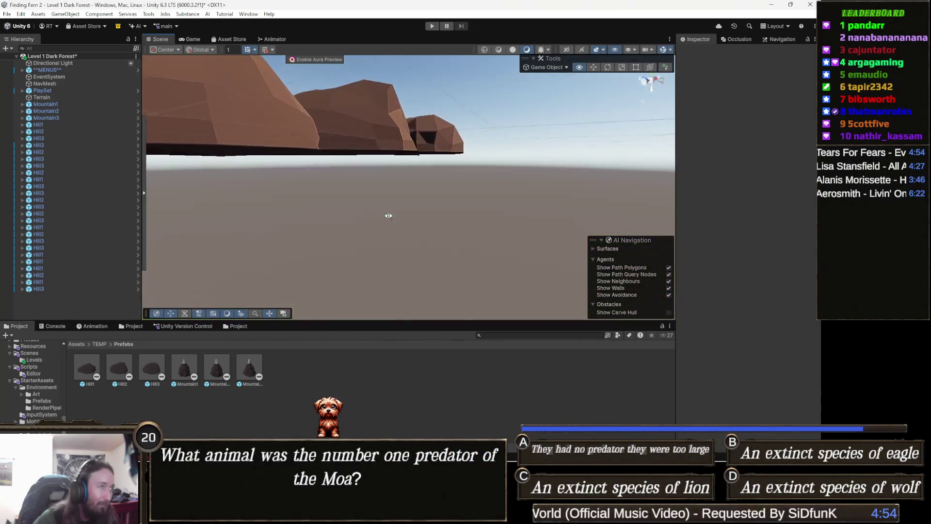
{"action": "key", "text": "s"}
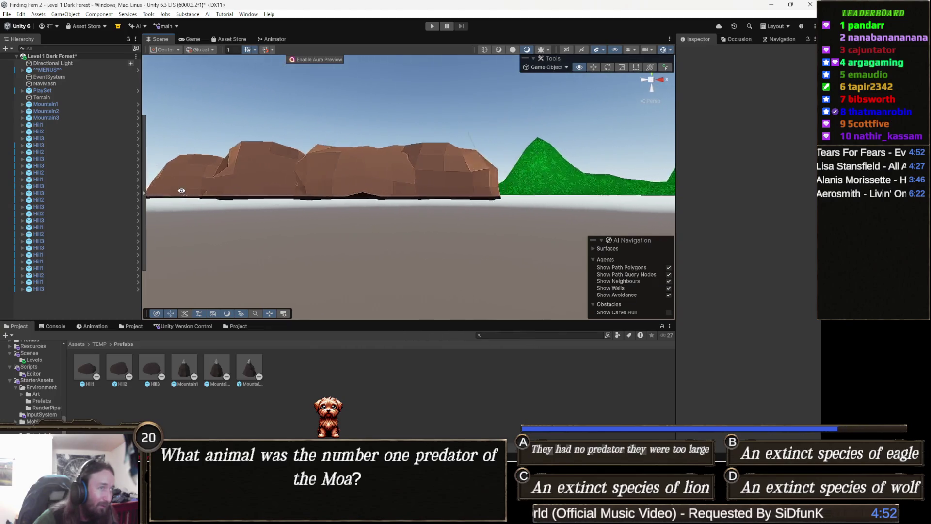
{"action": "key", "text": "w"}
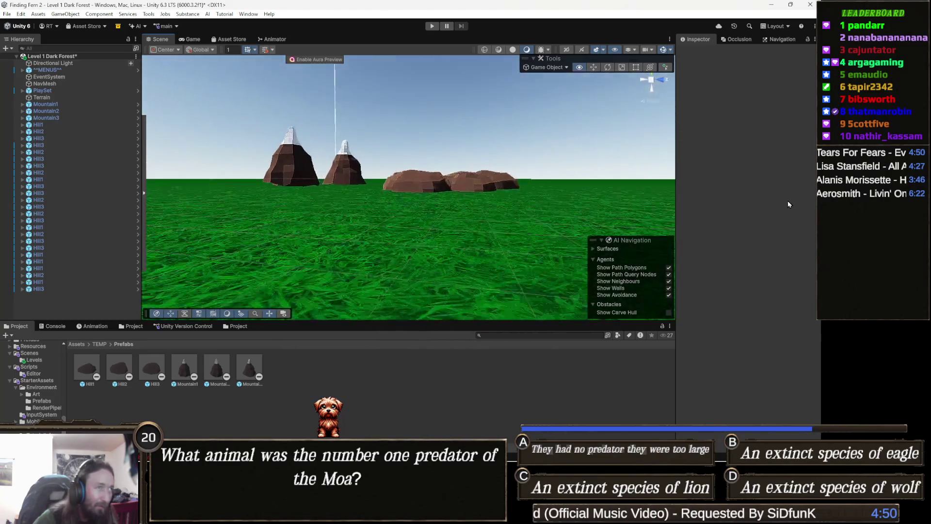
{"action": "key", "text": "w"}
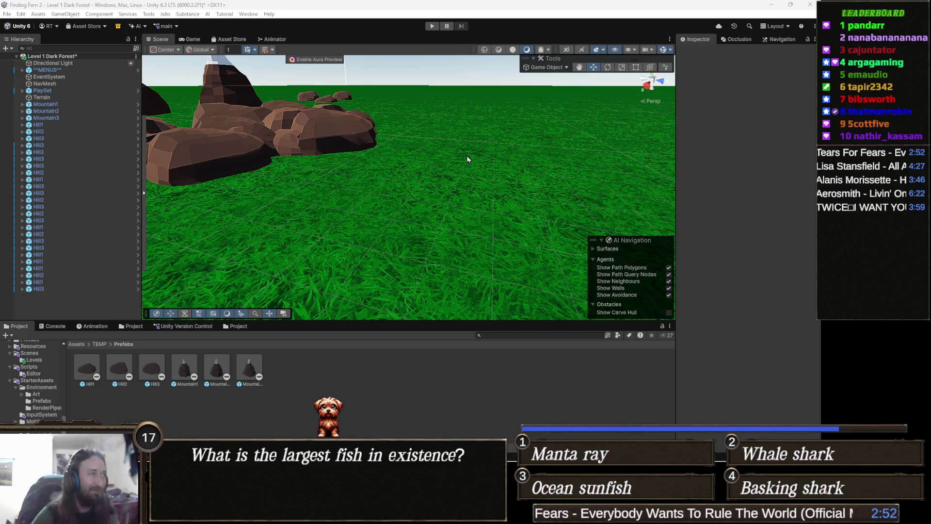
{"action": "mouse_move", "coordinate": [405, 149]}
{"action": "left_mouse_down"}
{"action": "mouse_move", "coordinate": [404, 219]}
{"action": "mouse_move", "coordinate": [402, 185]}
{"action": "mouse_move", "coordinate": [508, 136]}
{"action": "mouse_move", "coordinate": [392, 172]}
{"action": "left_mouse_up"}
Move Mountain3, Mountain2 and Mountain1 beside the hill rock cluster, undoing one misplaced move.
{"action": "left_click", "coordinate": [507, 142]}
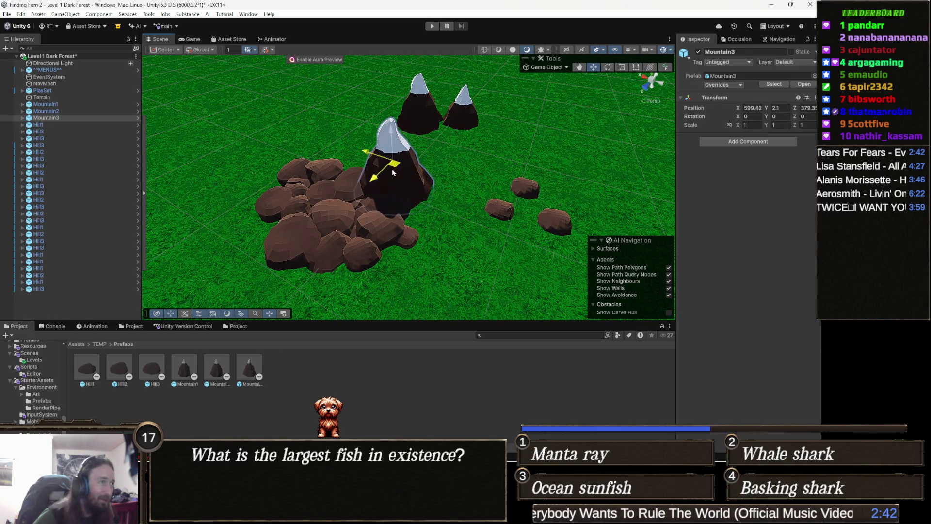
{"action": "key", "text": "ctrl+z"}
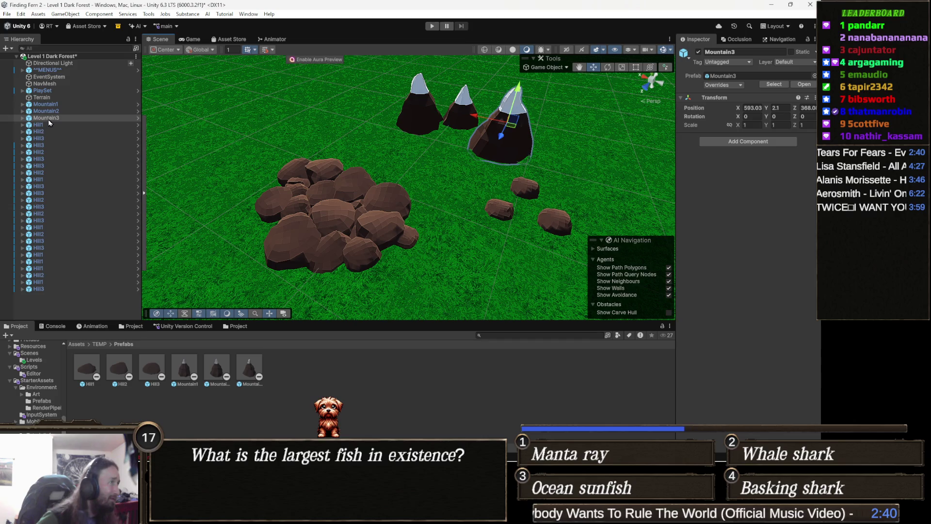
{"action": "mouse_move", "coordinate": [512, 126]}
{"action": "left_mouse_down"}
{"action": "mouse_move", "coordinate": [346, 165]}
{"action": "mouse_move", "coordinate": [365, 144]}
{"action": "mouse_move", "coordinate": [348, 138]}
{"action": "left_mouse_up"}
{"action": "left_click", "coordinate": [416, 111]}
{"action": "mouse_move", "coordinate": [416, 110]}
{"action": "left_mouse_down"}
{"action": "mouse_move", "coordinate": [407, 164]}
{"action": "mouse_move", "coordinate": [399, 156]}
{"action": "left_mouse_up"}
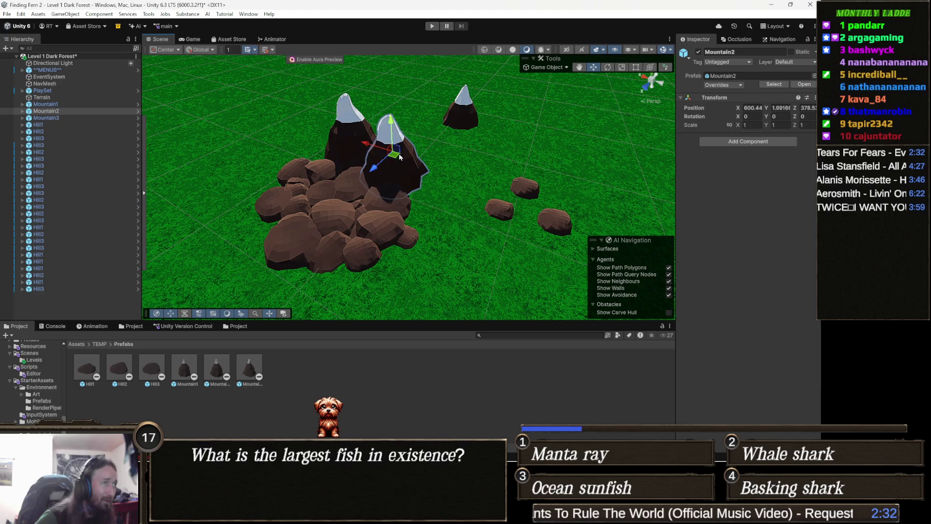
{"action": "left_click", "coordinate": [461, 110]}
{"action": "mouse_move", "coordinate": [458, 122]}
{"action": "left_mouse_down"}
{"action": "mouse_move", "coordinate": [454, 190]}
{"action": "mouse_move", "coordinate": [399, 228]}
{"action": "mouse_move", "coordinate": [440, 238]}
{"action": "left_mouse_up"}
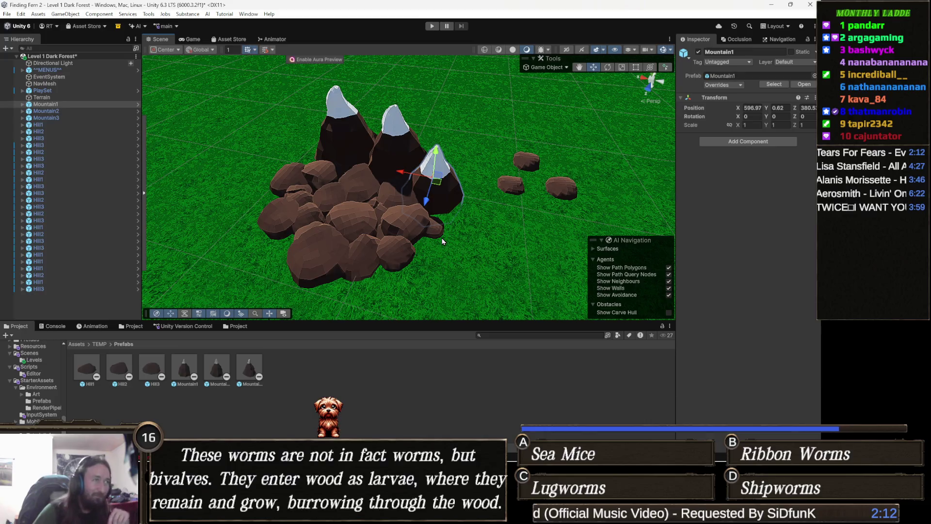
Pan and orbit around the cluster, then select the last Hill3 rock.
{"action": "mouse_move", "coordinate": [442, 241]}
{"action": "left_mouse_down"}
{"action": "mouse_move", "coordinate": [368, 189]}
{"action": "mouse_move", "coordinate": [391, 391]}
{"action": "left_mouse_up"}
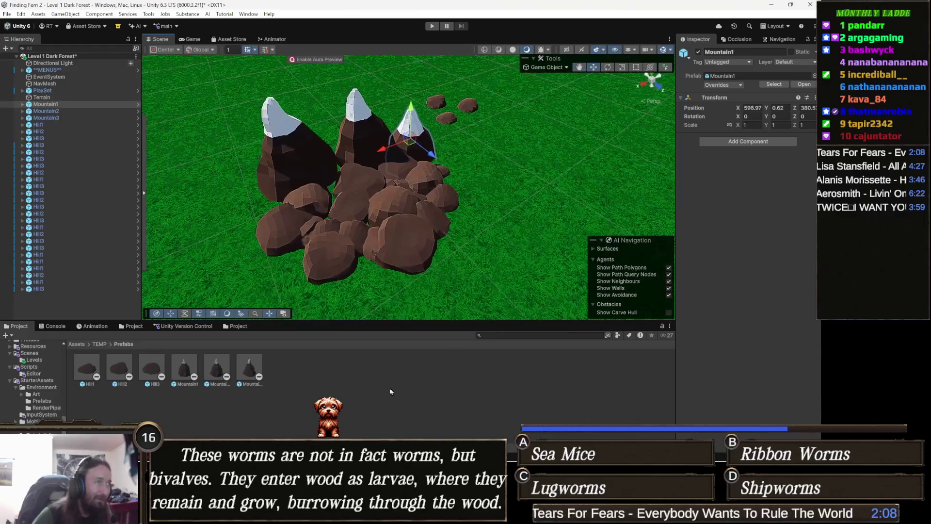
{"action": "left_click", "coordinate": [347, 407]}
{"action": "mouse_move", "coordinate": [358, 274]}
{"action": "left_mouse_down"}
{"action": "mouse_move", "coordinate": [468, 262]}
{"action": "mouse_move", "coordinate": [367, 267]}
{"action": "left_mouse_up"}
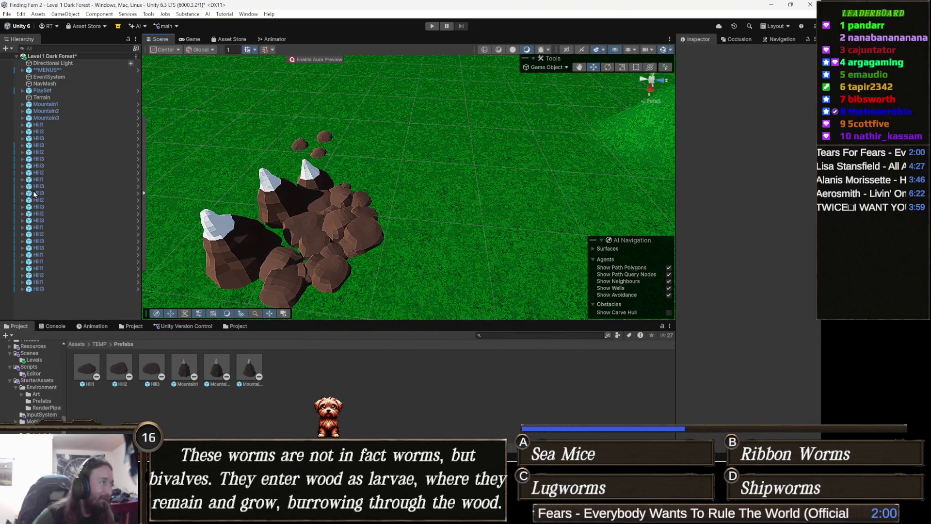
{"action": "left_click", "coordinate": [61, 290]}
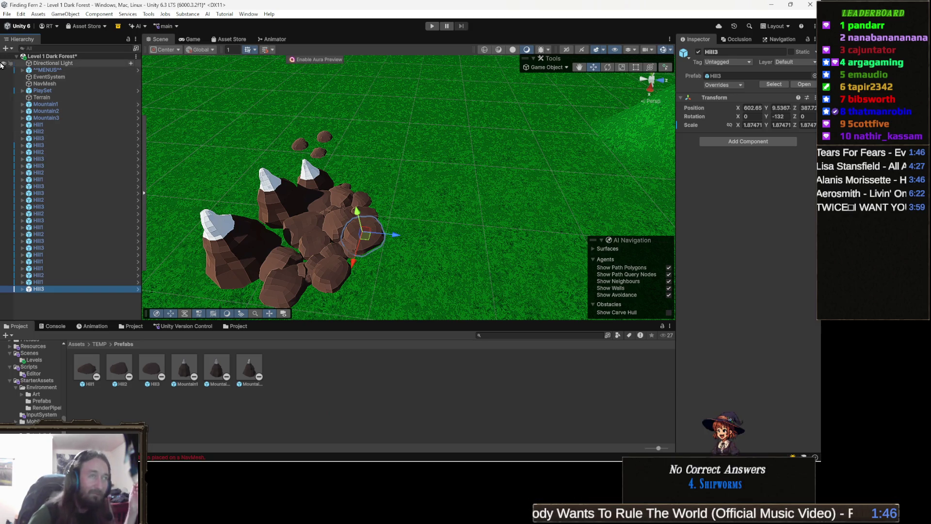
Pan and orbit the view to inspect the snowy mountains and brown hills on the grass.
{"action": "left_click_drag", "start_coordinate": [343, 205], "coordinate": [398, 187]}
{"action": "left_click", "coordinate": [355, 364]}
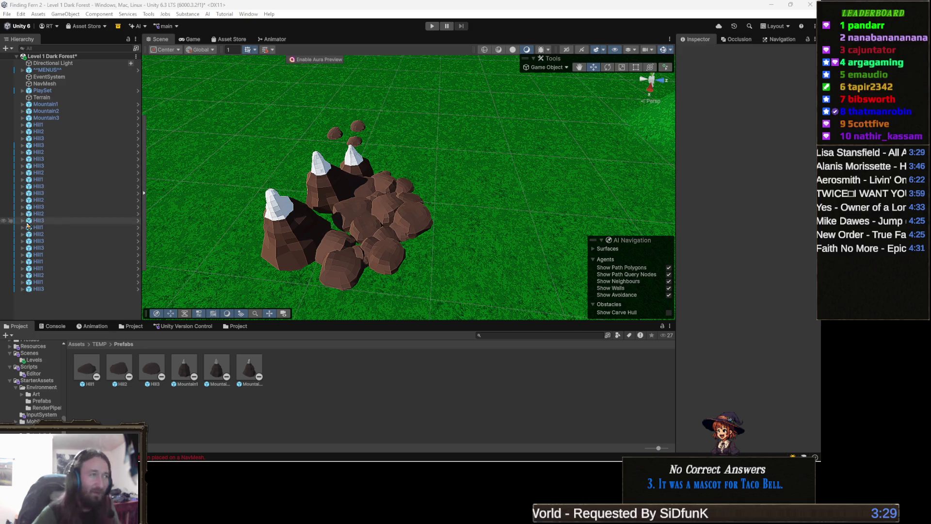
{"action": "left_click_drag", "start_coordinate": [376, 189], "coordinate": [424, 182]}
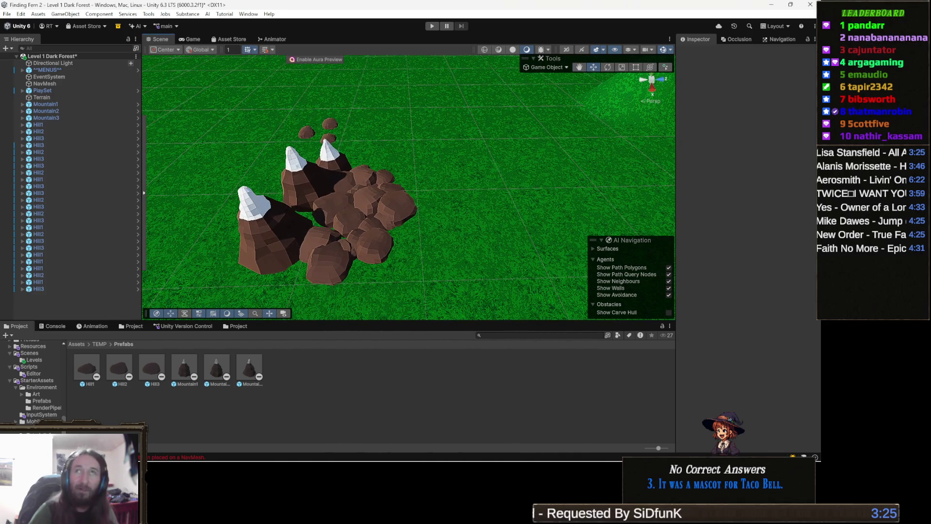
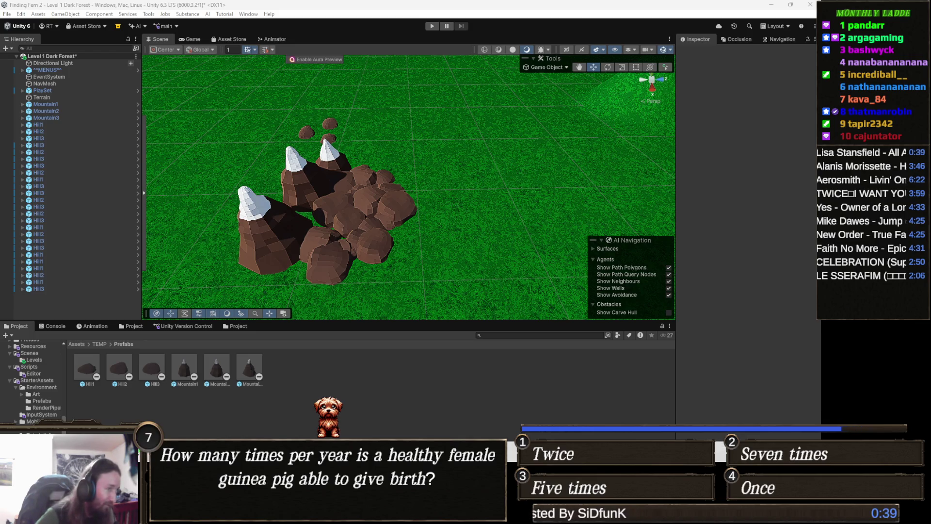
In File Explorer, browse to Documents > Finding Fern > Finding Fern > Assets.
{"action": "mouse_move", "coordinate": [313, 514]}
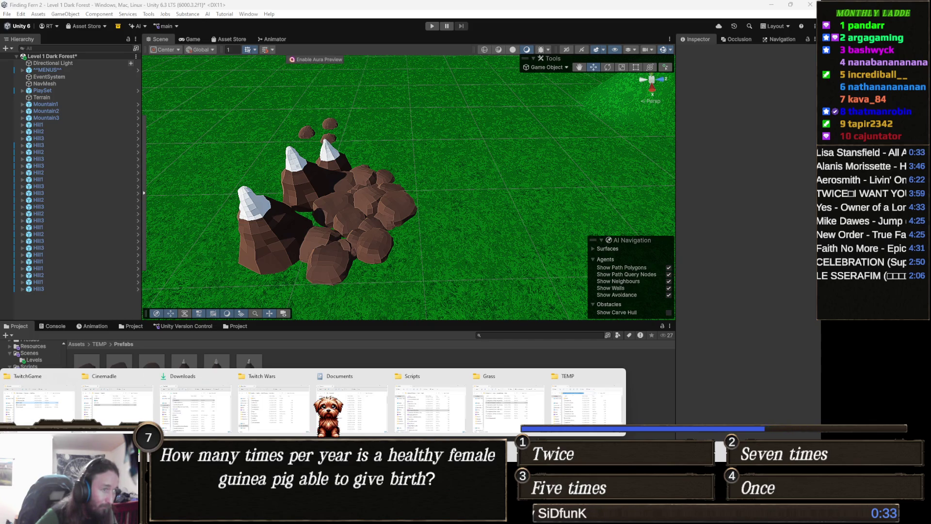
{"action": "left_click", "coordinate": [281, 411]}
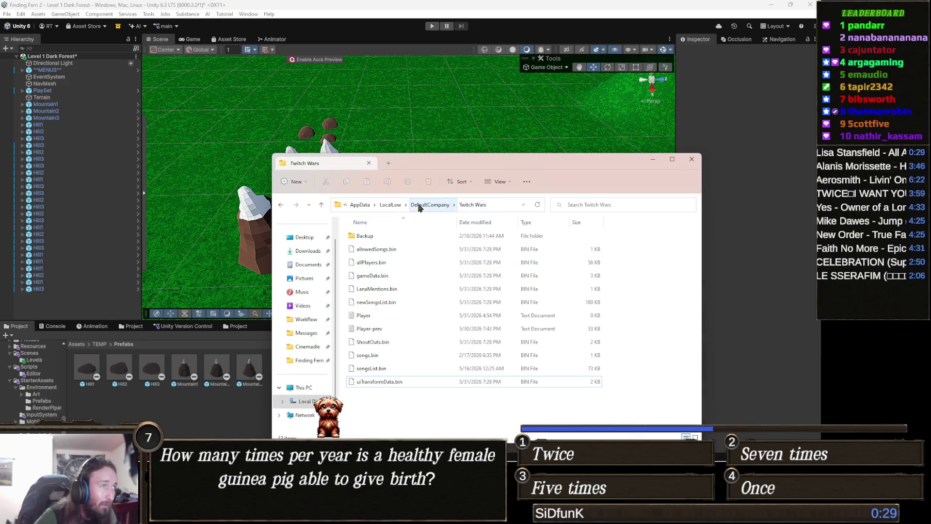
{"action": "left_click", "coordinate": [313, 265]}
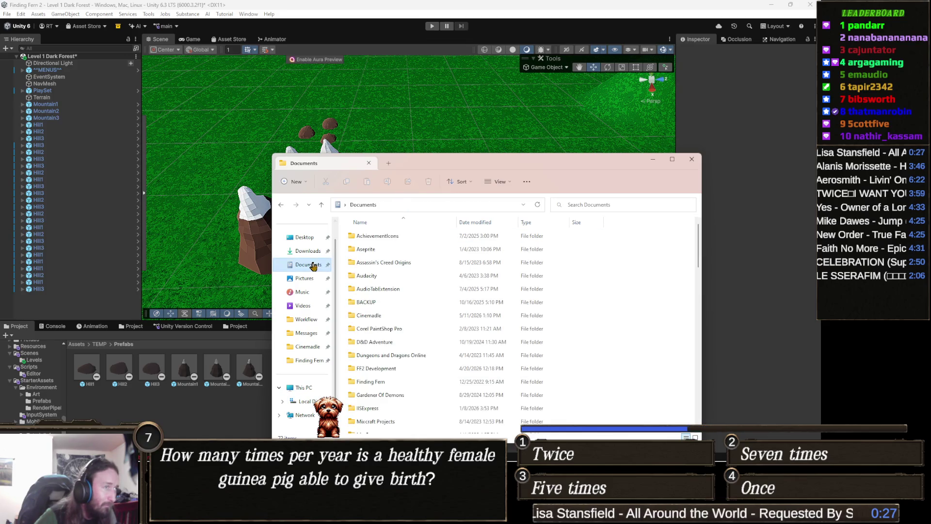
{"action": "type", "text": "f"}
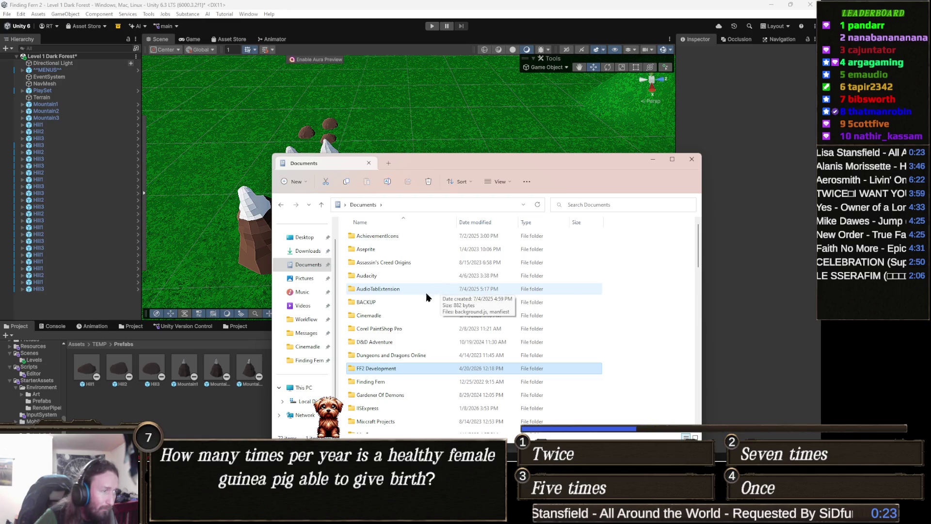
{"action": "double_click", "coordinate": [370, 381]}
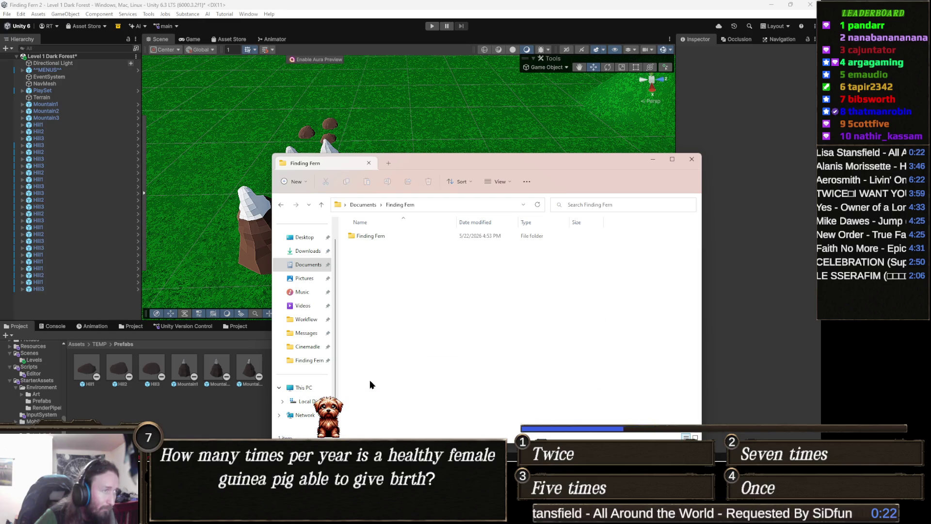
{"action": "double_click", "coordinate": [383, 236]}
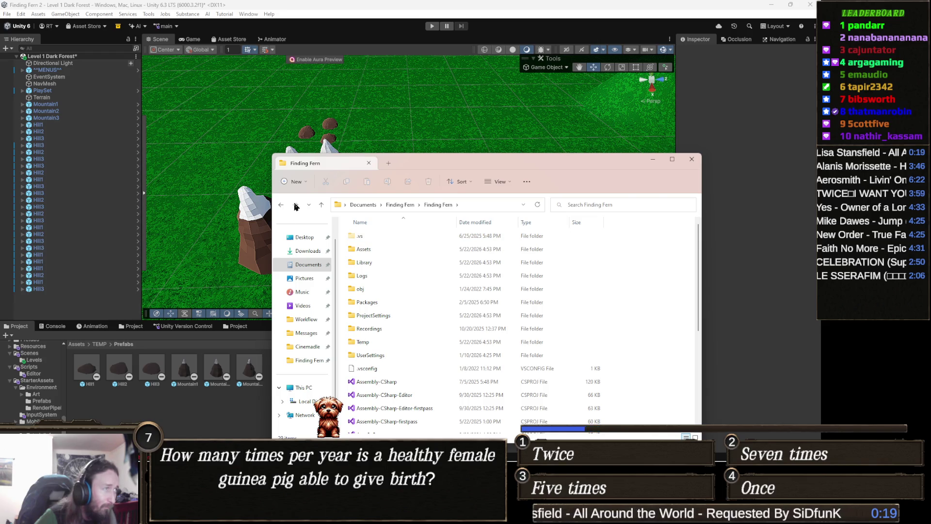
{"action": "double_click", "coordinate": [373, 251]}
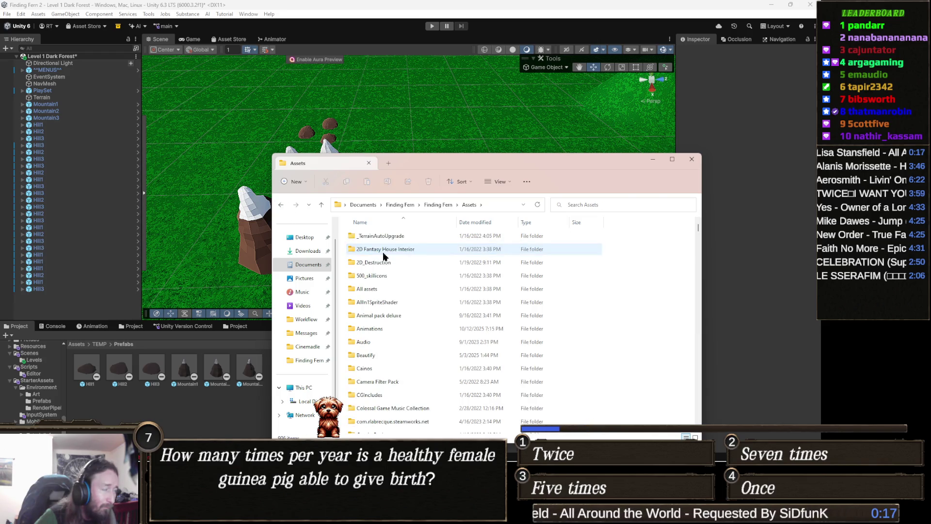
Scroll through the asset folders, minimize File Explorer and close the Unity editor.
{"action": "left_click", "coordinate": [391, 276]}
{"action": "scroll", "coordinate": [394, 284], "scroll_direction": "down", "scroll_amount": 2}
{"action": "scroll", "coordinate": [395, 293], "scroll_direction": "down", "scroll_amount": 6}
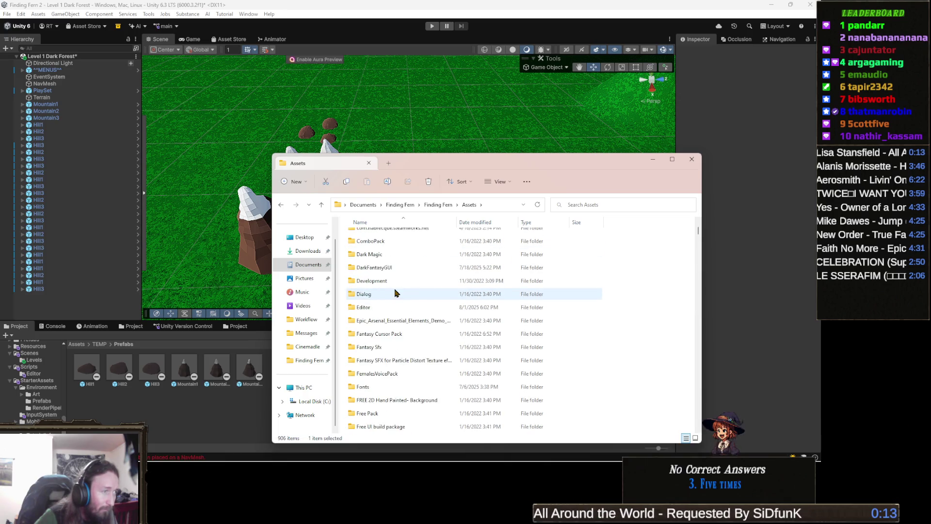
{"action": "scroll", "coordinate": [396, 293], "scroll_direction": "down", "scroll_amount": 4}
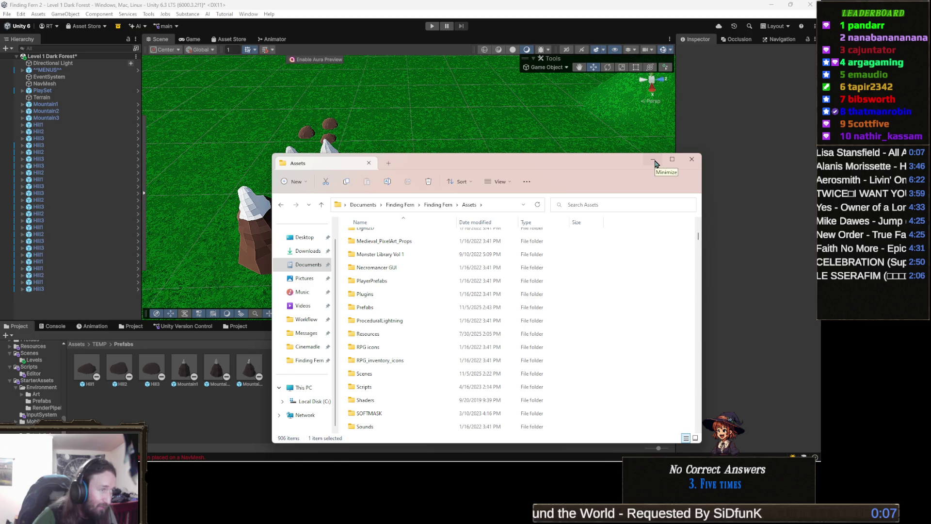
{"action": "left_click", "coordinate": [654, 162]}
{"action": "scroll", "coordinate": [380, 171], "scroll_direction": "up", "scroll_amount": 3}
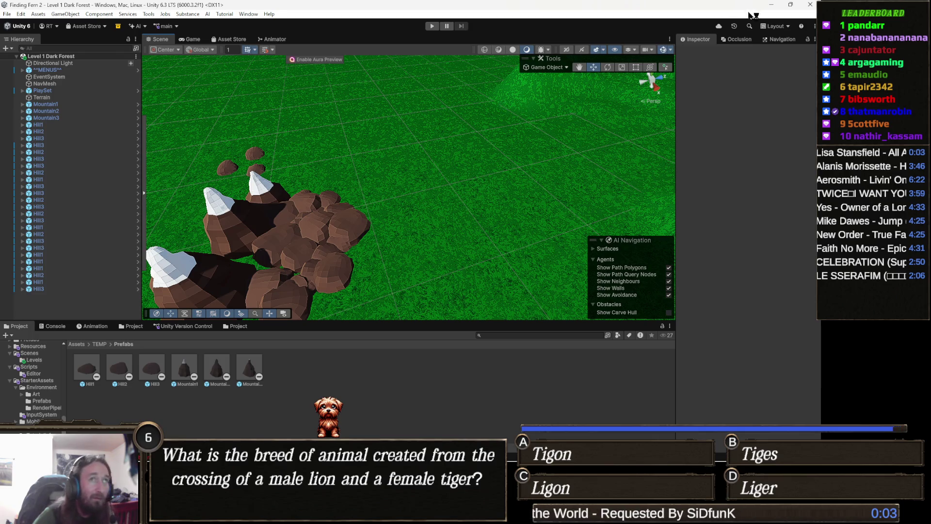
{"action": "left_click", "coordinate": [811, 5]}
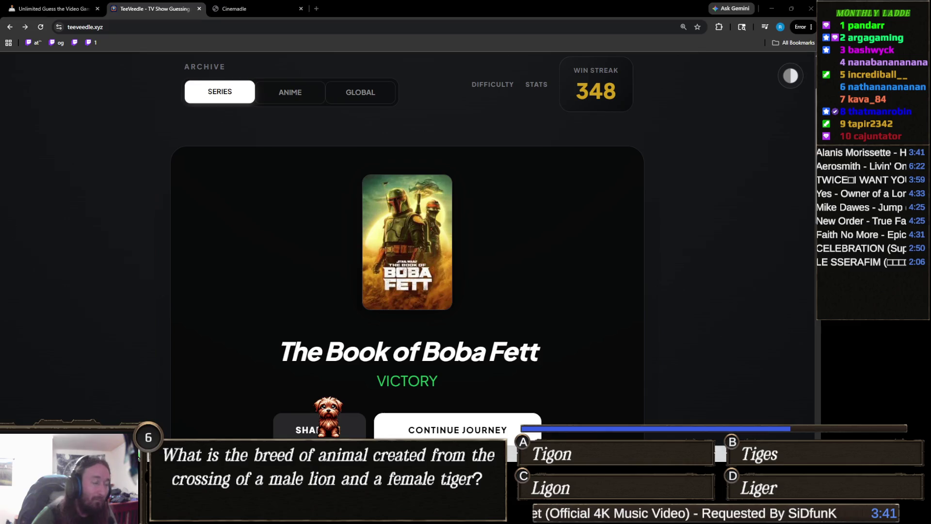
Launch the Finding Fern project from Unity Hub and bring its editor to the front.
{"action": "mouse_move", "coordinate": [342, 514]}
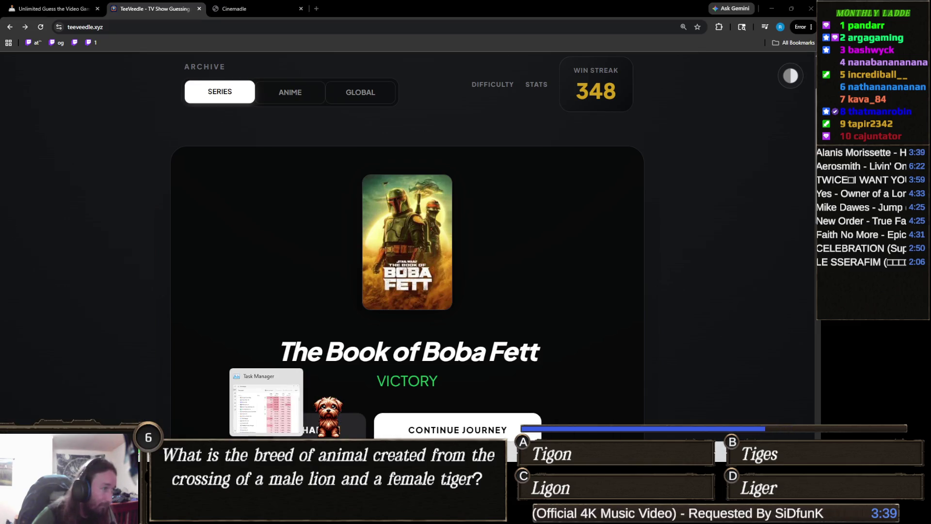
{"action": "left_click", "coordinate": [268, 403]}
{"action": "left_click", "coordinate": [373, 321]}
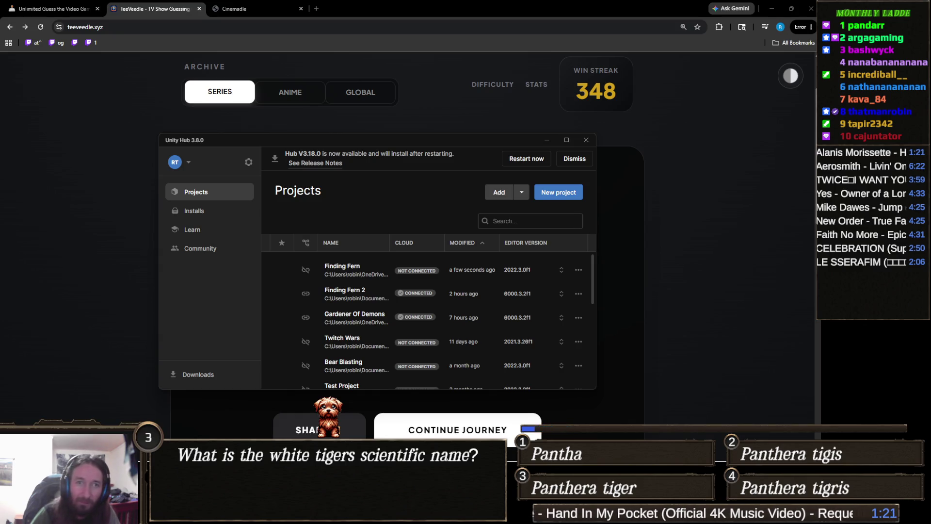
{"action": "mouse_move", "coordinate": [390, 458]}
{"action": "left_click", "coordinate": [417, 452]}
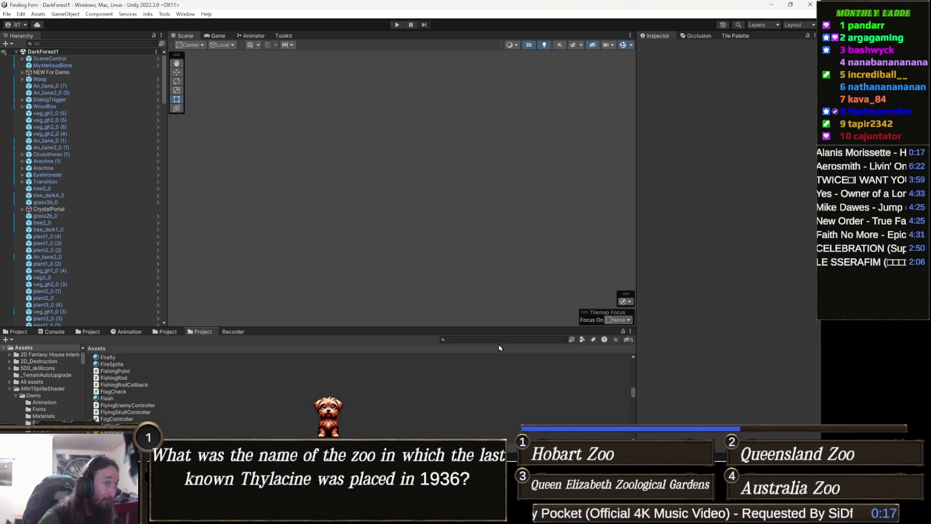
Search 'worldmap', open the WorldMap prefab, and locate the Water layer's WorldMap_1_water sprite.
{"action": "type", "text": "worldmap"}
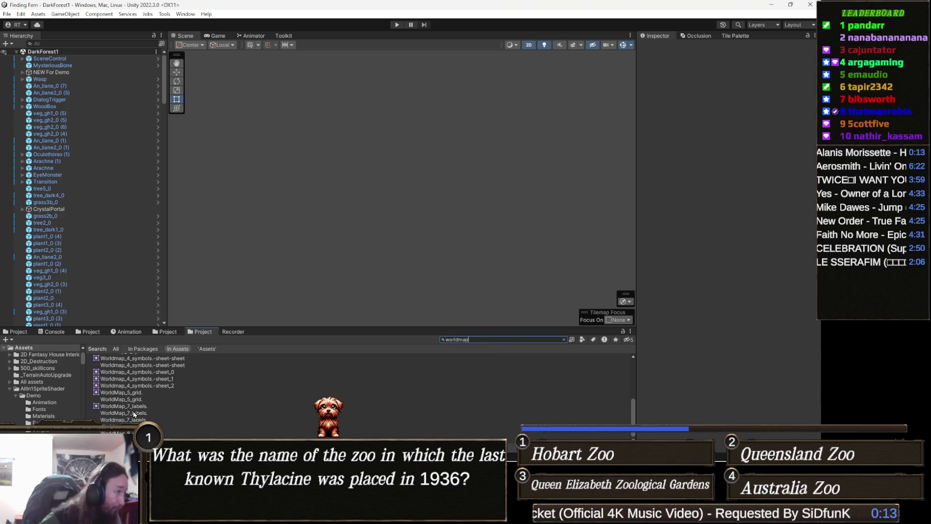
{"action": "scroll", "coordinate": [146, 405], "scroll_direction": "up", "scroll_amount": 5}
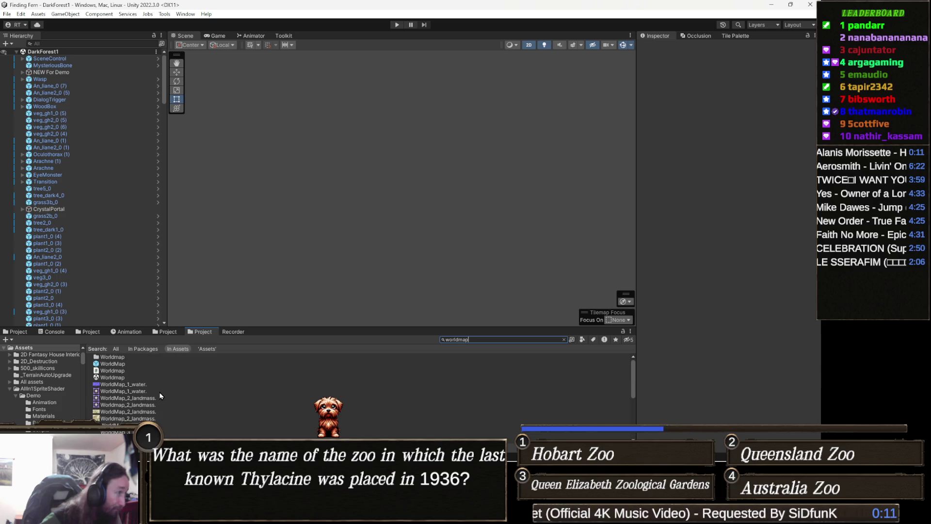
{"action": "double_click", "coordinate": [123, 364]}
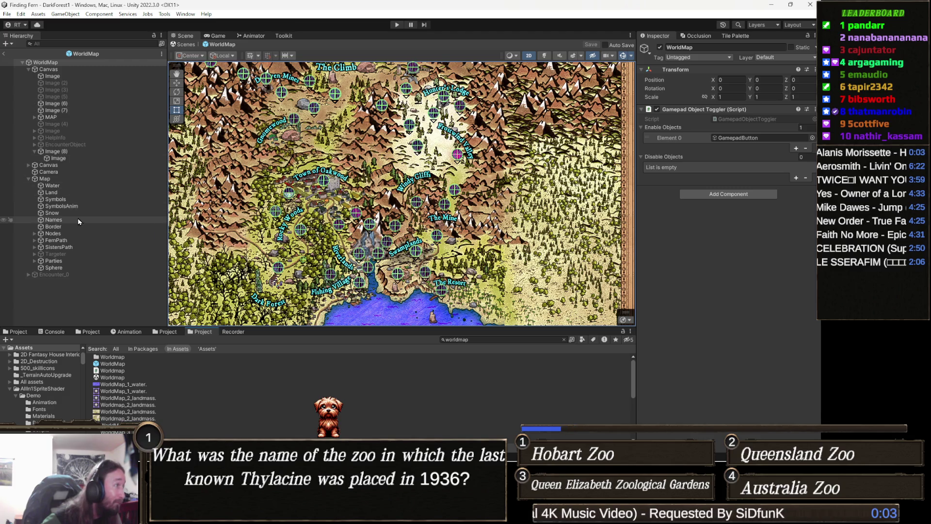
{"action": "left_click", "coordinate": [78, 186]}
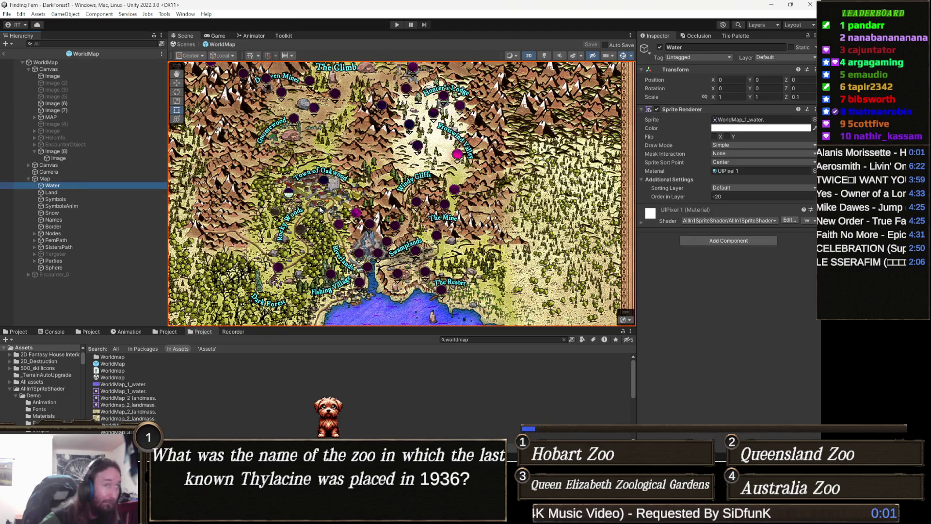
{"action": "left_click", "coordinate": [765, 121]}
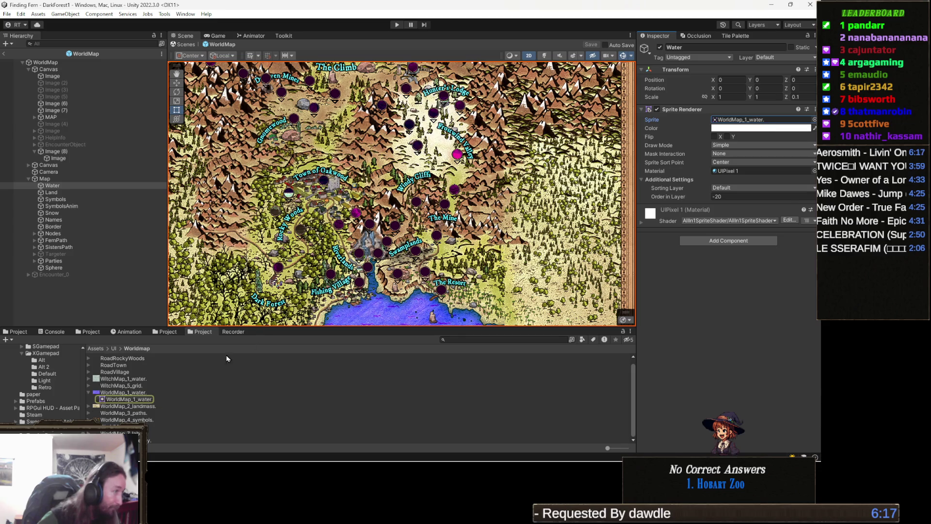
{"action": "right_click", "coordinate": [135, 400]}
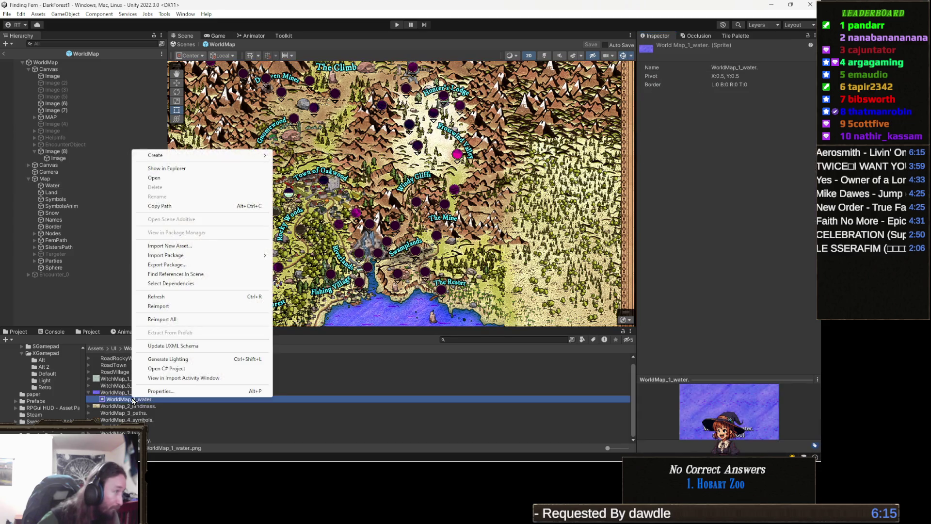
Show WorldMap_1_water in File Explorer and launch Aseprite from the taskbar.
{"action": "left_click", "coordinate": [175, 168]}
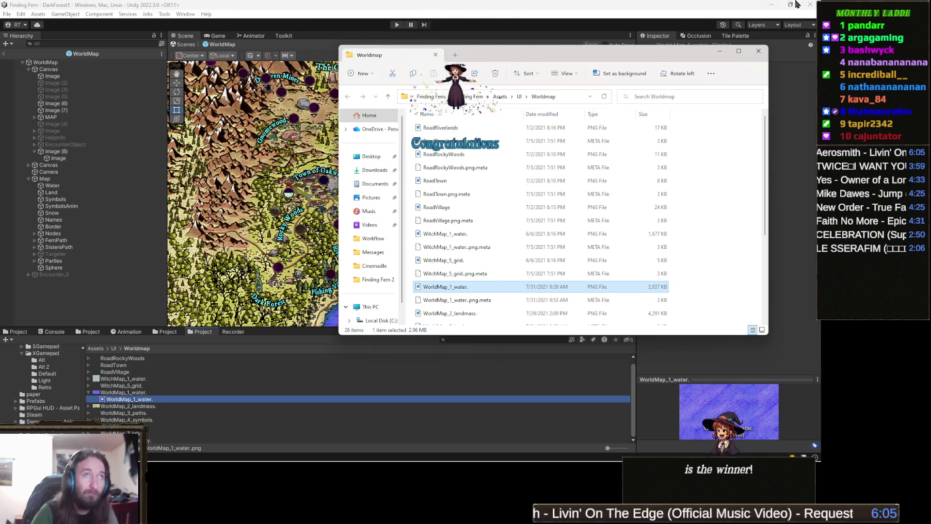
{"action": "left_click", "coordinate": [815, 7]}
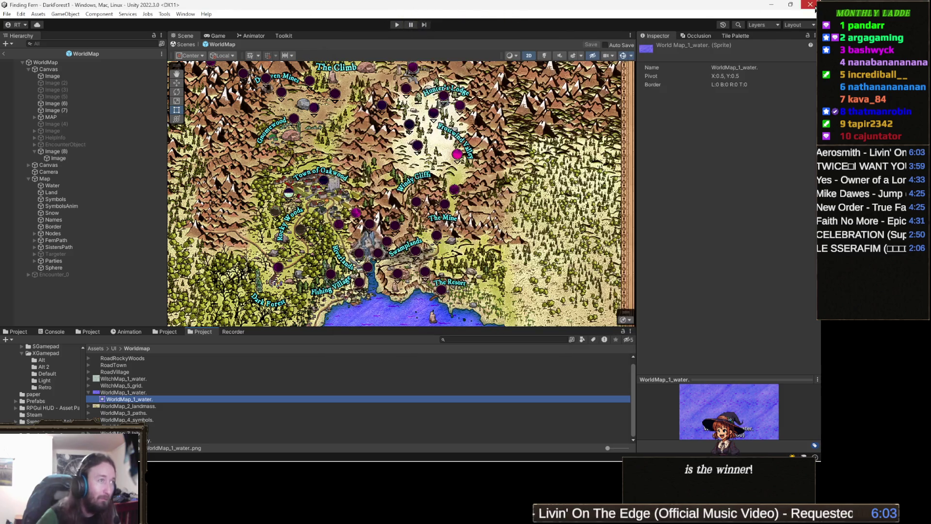
{"action": "mouse_move", "coordinate": [192, 440]}
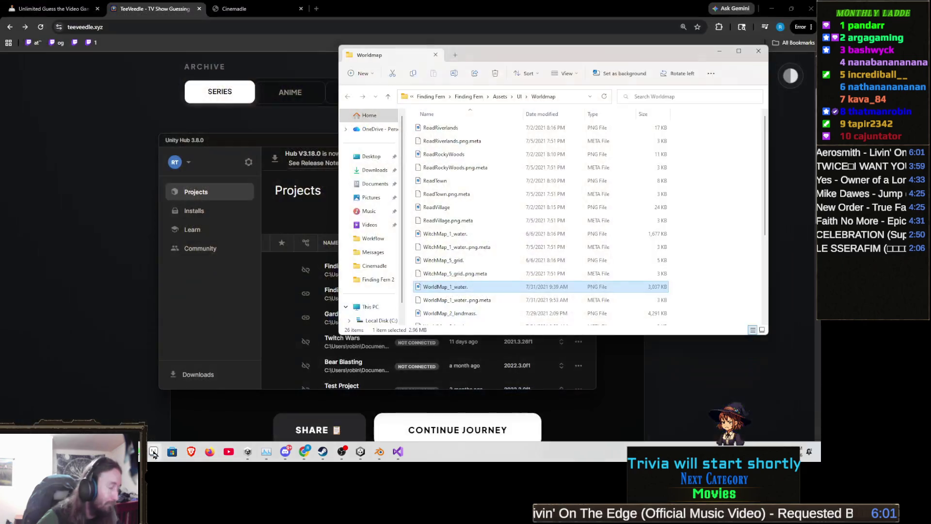
{"action": "left_click", "coordinate": [151, 454]}
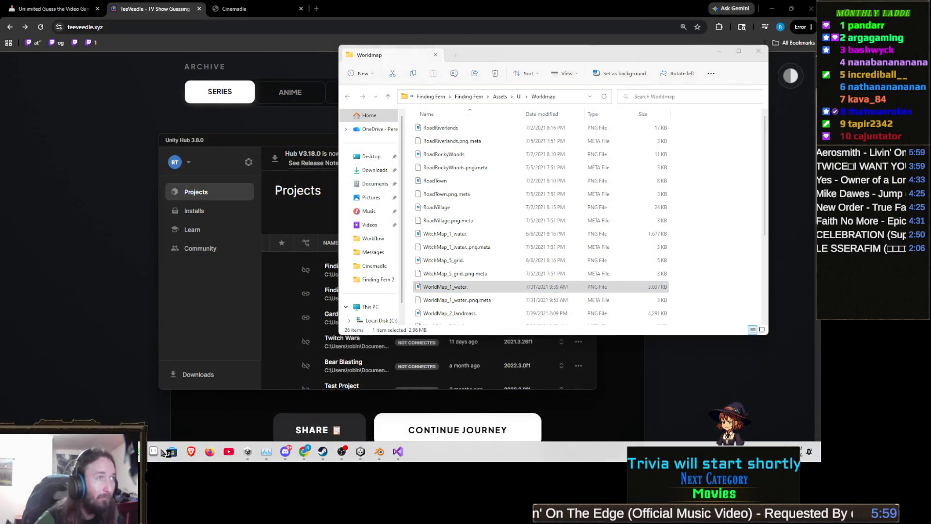
Return to the Worldmap folder and preview RoadTown.png in Photos.
{"action": "key", "text": "alt+Tab"}
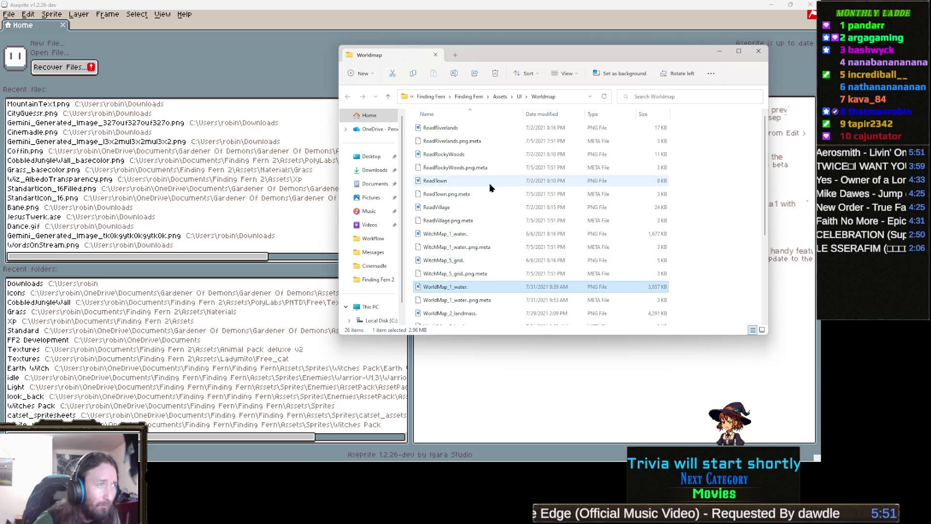
{"action": "mouse_move", "coordinate": [469, 206]}
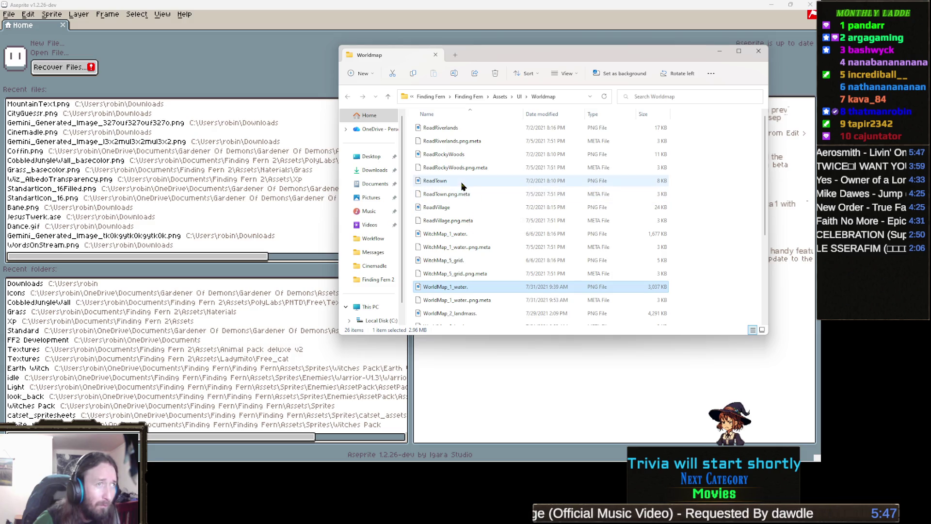
{"action": "double_click", "coordinate": [443, 181]}
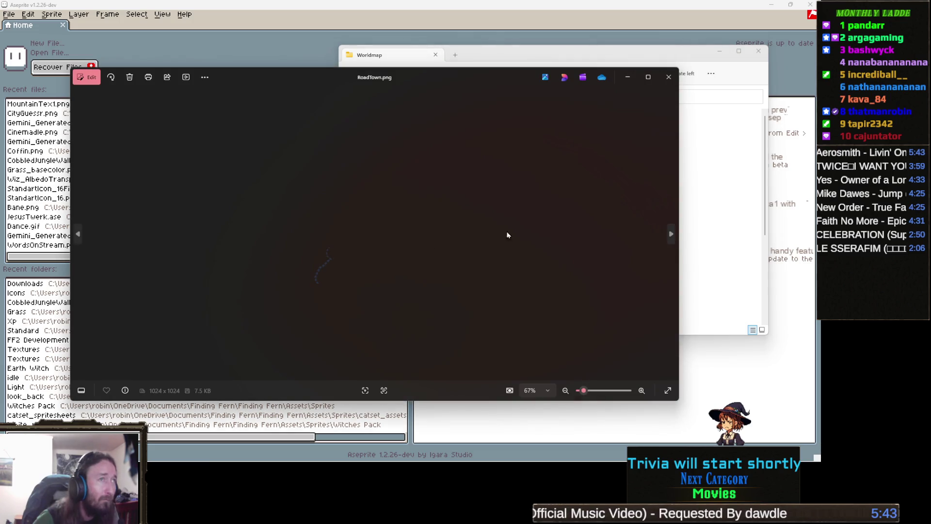
{"action": "scroll", "coordinate": [387, 283], "scroll_direction": "up", "scroll_amount": 10}
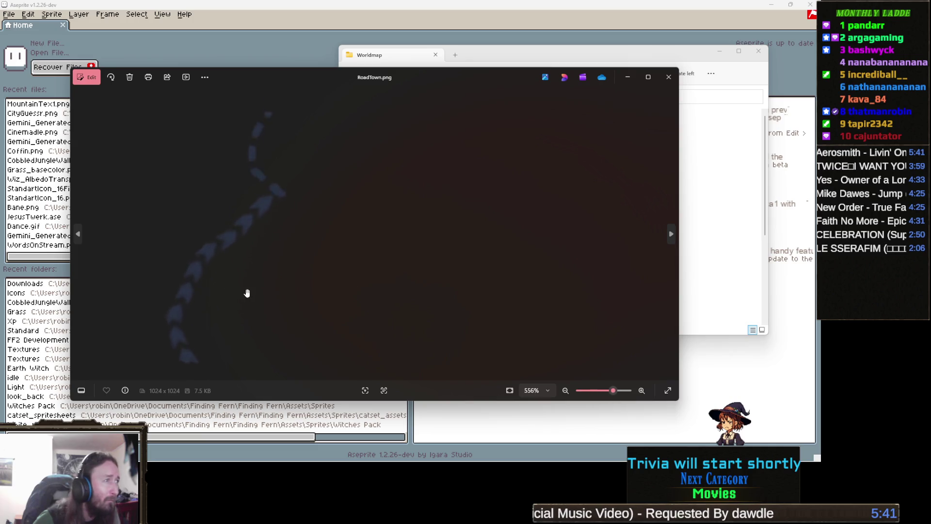
{"action": "scroll", "coordinate": [287, 269], "scroll_direction": "down", "scroll_amount": 7}
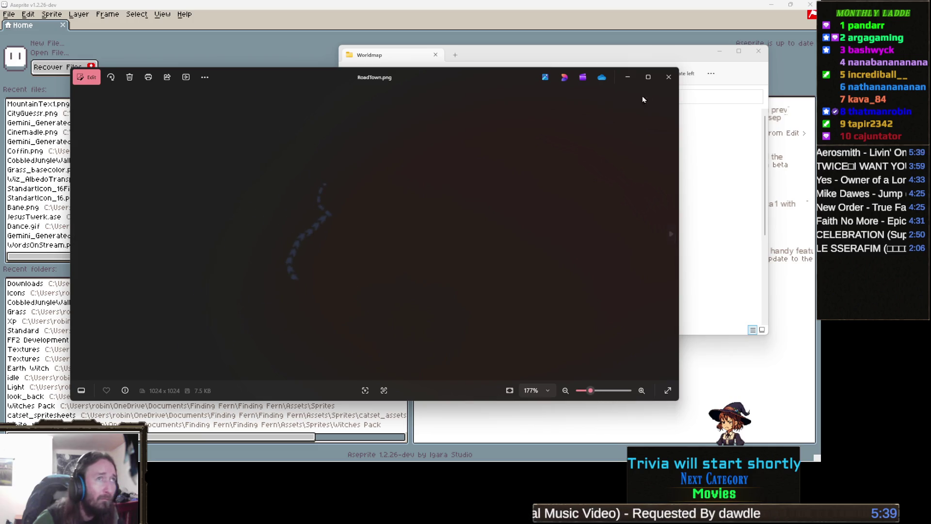
{"action": "left_click", "coordinate": [668, 77]}
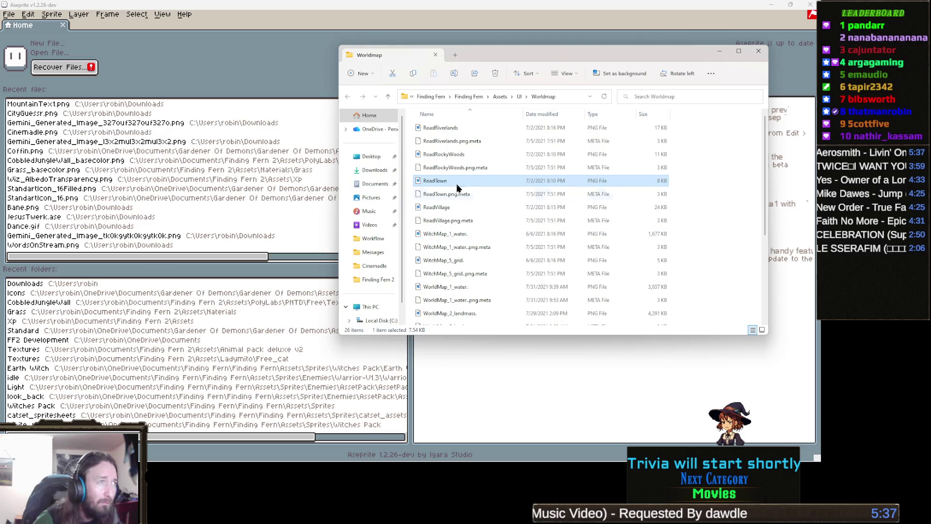
{"action": "left_click", "coordinate": [466, 156]}
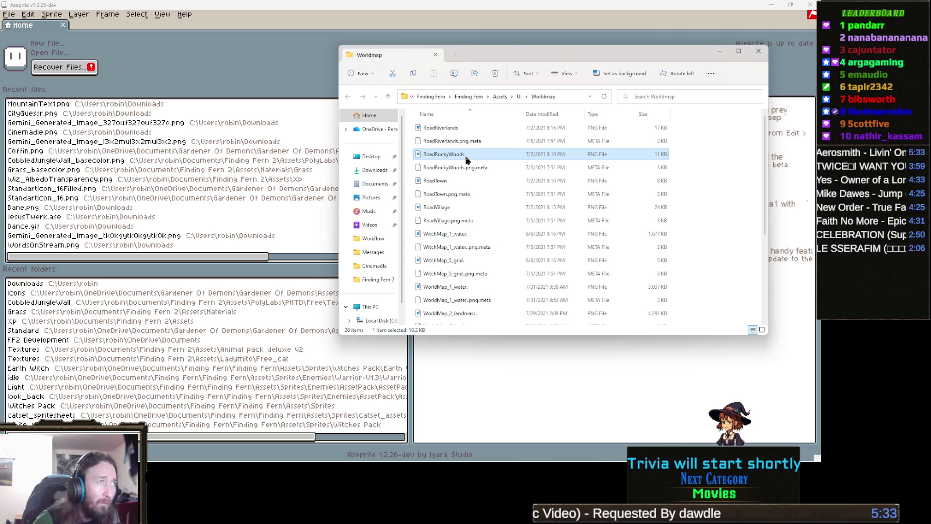
{"action": "left_click", "coordinate": [462, 129]}
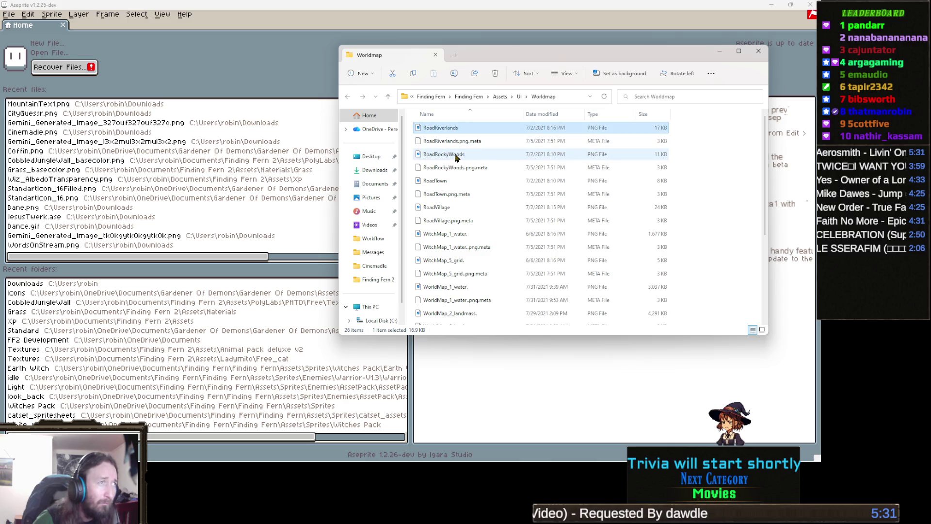
Select the RoadRockyWoods, RoadTown, RoadVillage, WitchMap_1_water, WitchMap_5_grid and WorldMap_1_water PNGs.
{"action": "left_click", "coordinate": [456, 156], "text": "ctrl"}
{"action": "left_click", "coordinate": [447, 182], "text": "ctrl"}
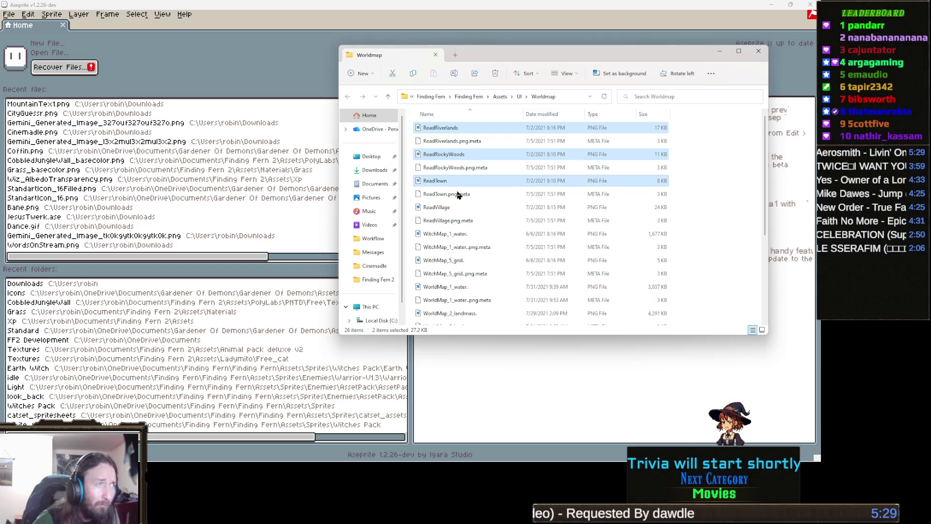
{"action": "left_click", "coordinate": [452, 209], "text": "ctrl"}
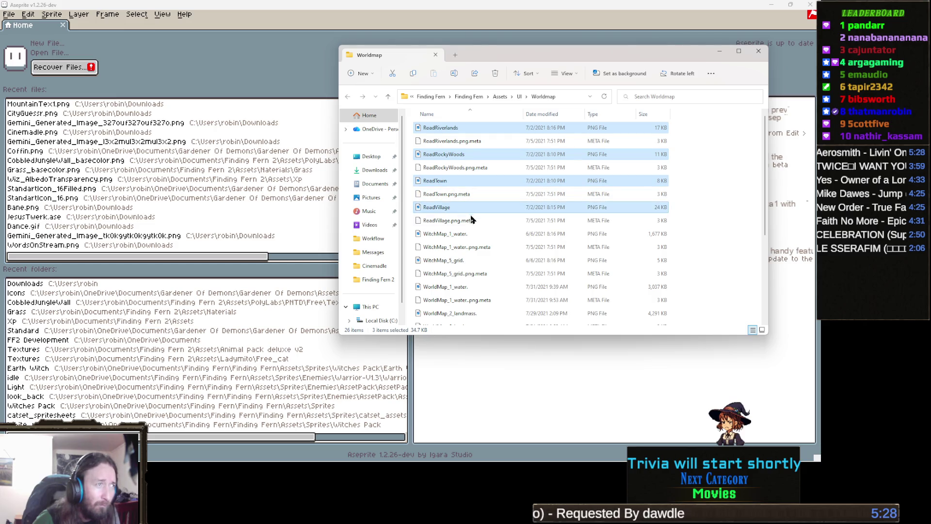
{"action": "left_click", "coordinate": [449, 235], "text": "ctrl"}
{"action": "left_click", "coordinate": [462, 261], "text": "ctrl"}
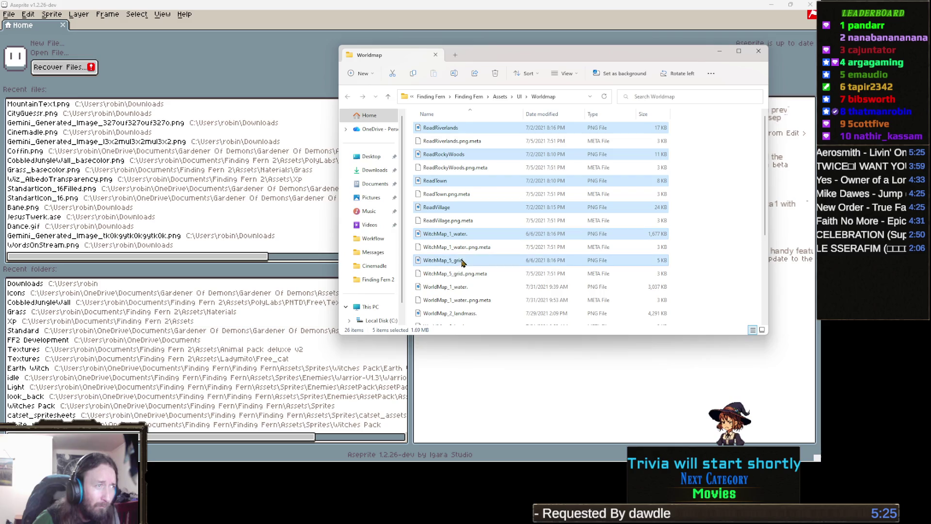
{"action": "left_click", "coordinate": [449, 286], "text": "ctrl"}
Add WorldMap_2 through WorldMap_8 PNGs and drag all 13 images into Aseprite.
{"action": "scroll", "coordinate": [448, 286], "scroll_direction": "down", "scroll_amount": 1}
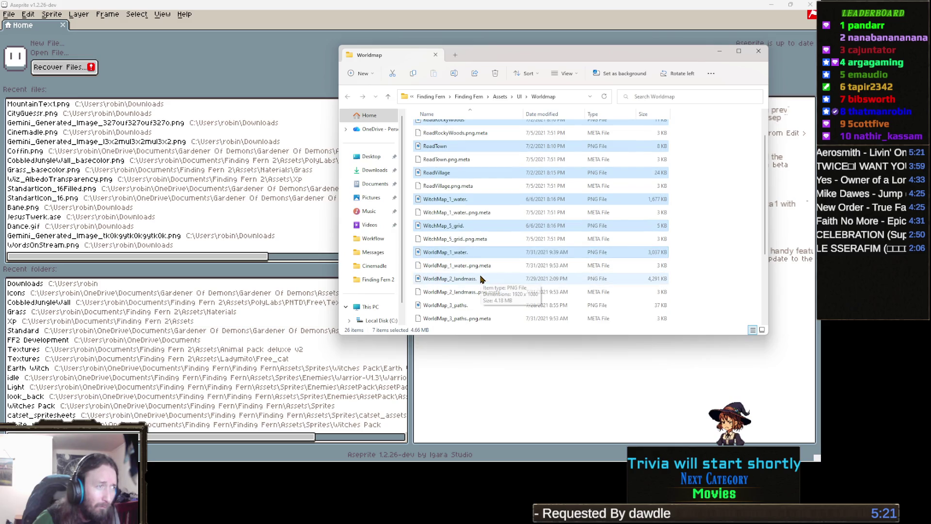
{"action": "left_click", "coordinate": [446, 280], "text": "ctrl"}
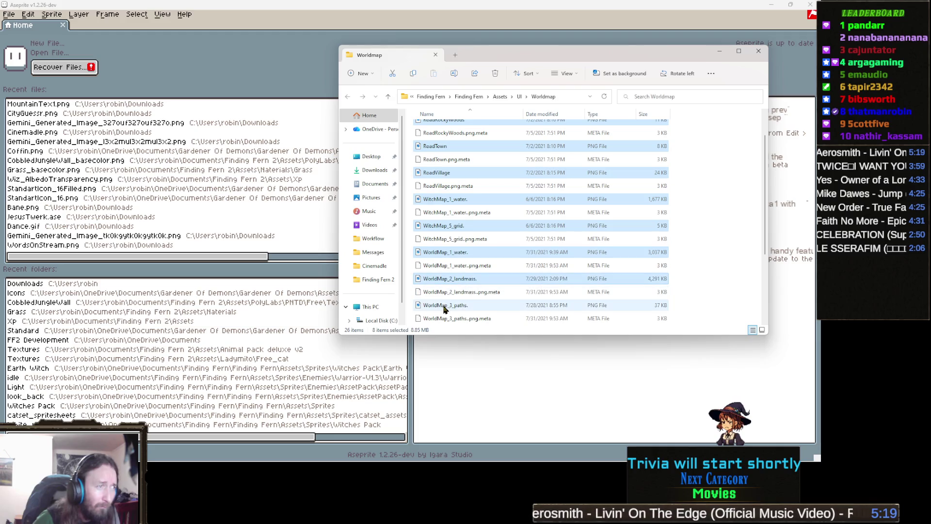
{"action": "left_click", "coordinate": [463, 299], "text": "ctrl"}
{"action": "scroll", "coordinate": [465, 291], "scroll_direction": "down", "scroll_amount": 2}
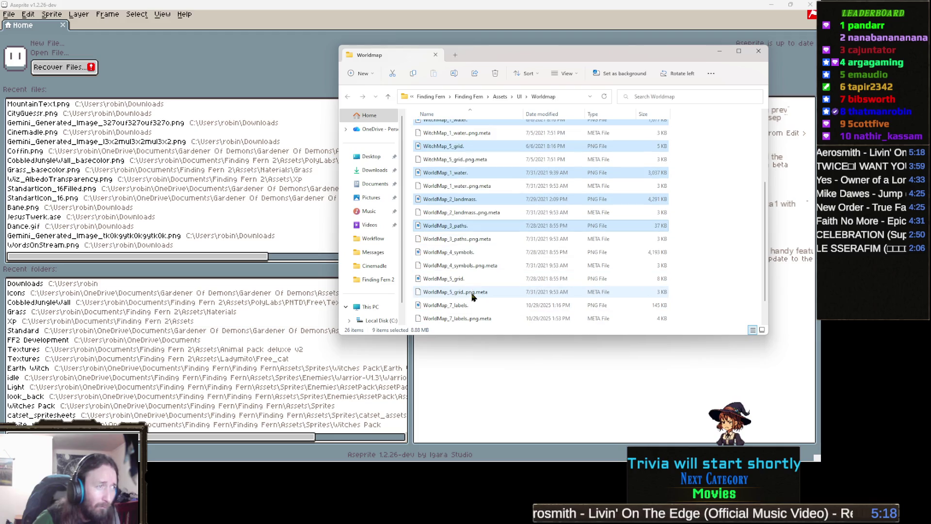
{"action": "left_click", "coordinate": [454, 252], "text": "ctrl"}
{"action": "left_click", "coordinate": [446, 279], "text": "ctrl"}
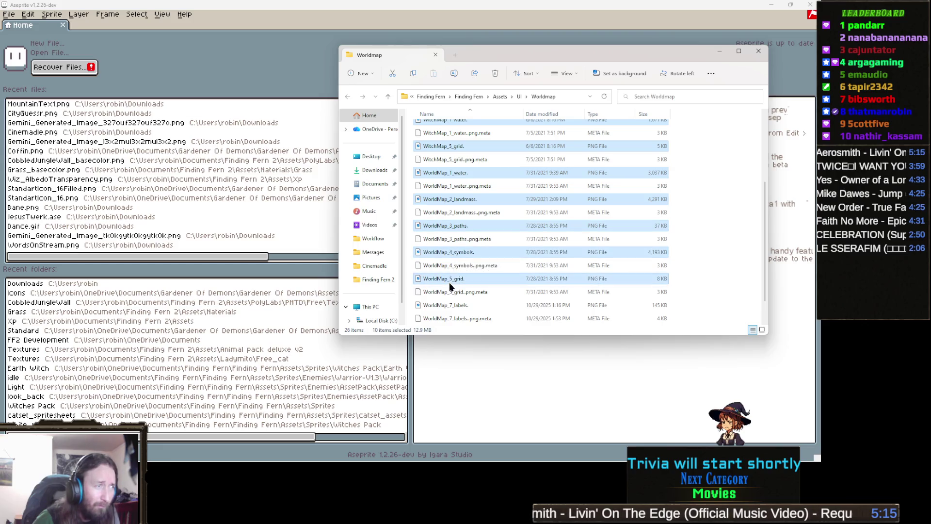
{"action": "left_click", "coordinate": [447, 306], "text": "ctrl"}
{"action": "scroll", "coordinate": [448, 306], "scroll_direction": "down", "scroll_amount": 1}
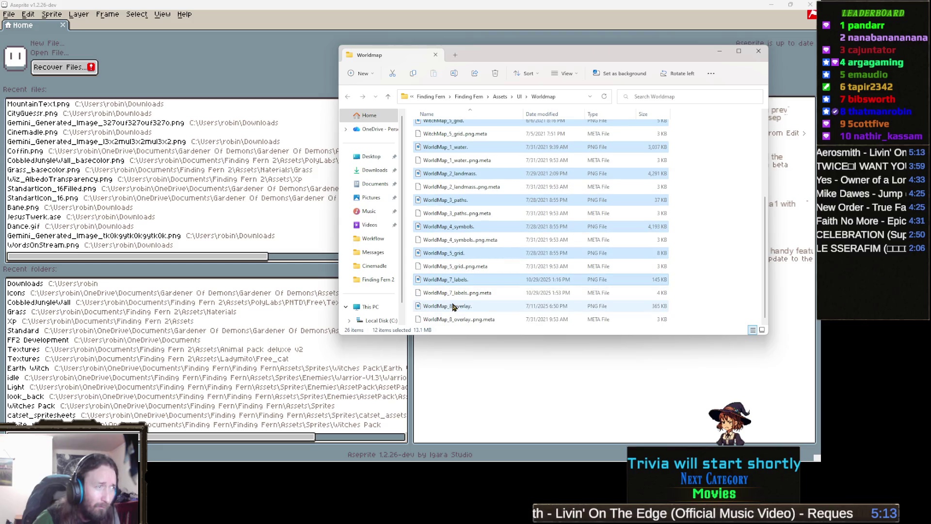
{"action": "left_click", "coordinate": [452, 306], "text": "ctrl"}
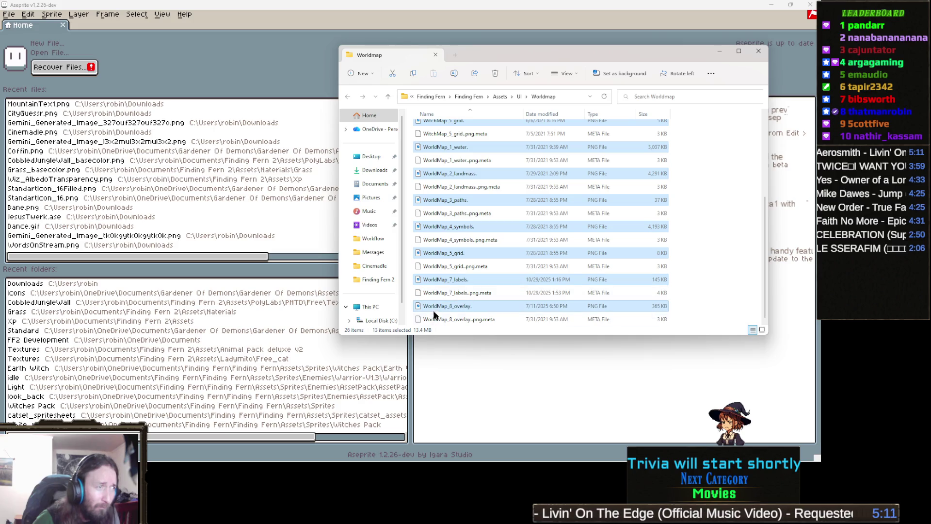
{"action": "mouse_move", "coordinate": [454, 310]}
{"action": "left_mouse_down"}
{"action": "mouse_move", "coordinate": [276, 44]}
{"action": "mouse_move", "coordinate": [296, 28]}
{"action": "mouse_move", "coordinate": [323, 28]}
{"action": "left_mouse_up"}
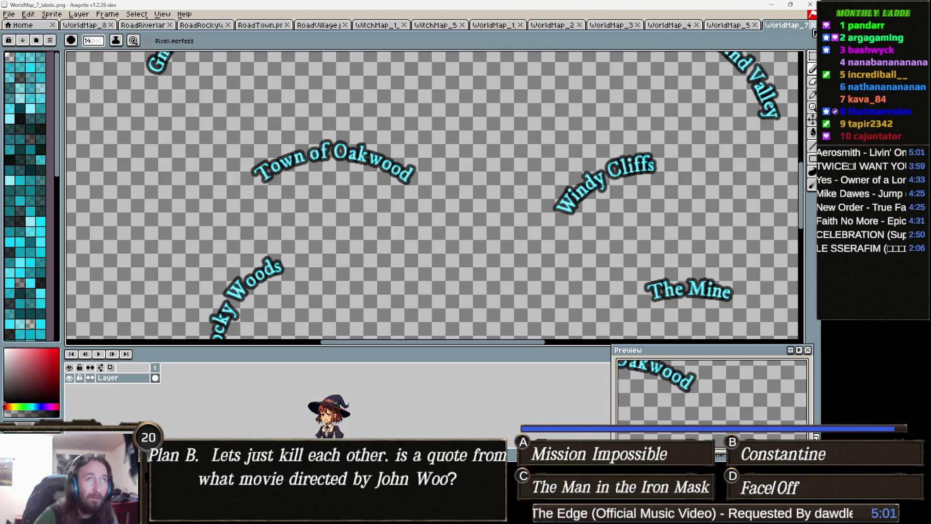
Close the WorldMap_7_labels and WorldMap_5_grid images.
{"action": "left_click", "coordinate": [813, 25]}
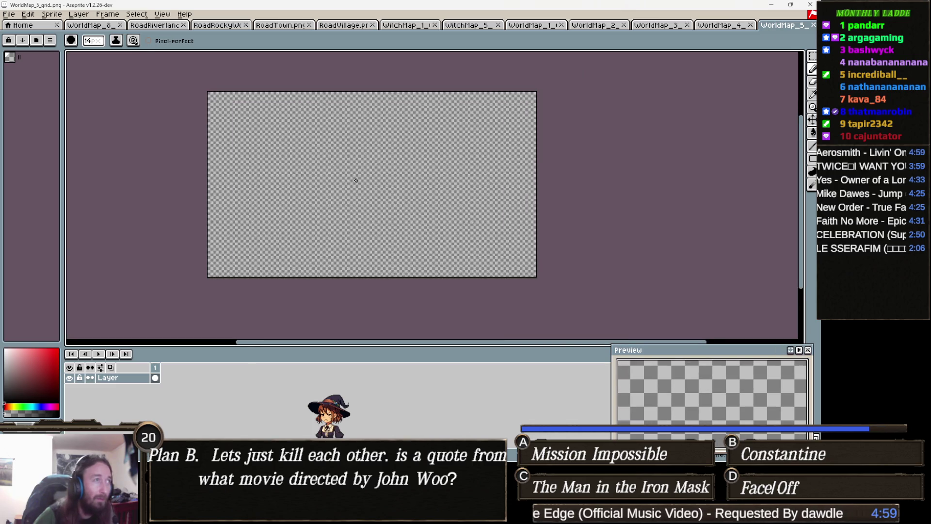
{"action": "scroll", "coordinate": [356, 180], "scroll_direction": "up", "scroll_amount": 2}
{"action": "left_click_drag", "start_coordinate": [238, 201], "coordinate": [231, 166]}
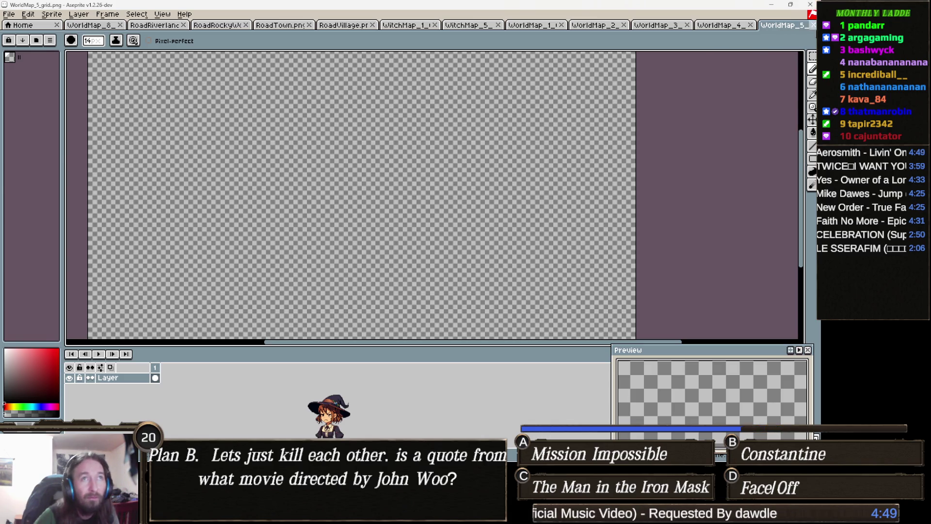
{"action": "left_click", "coordinate": [813, 24]}
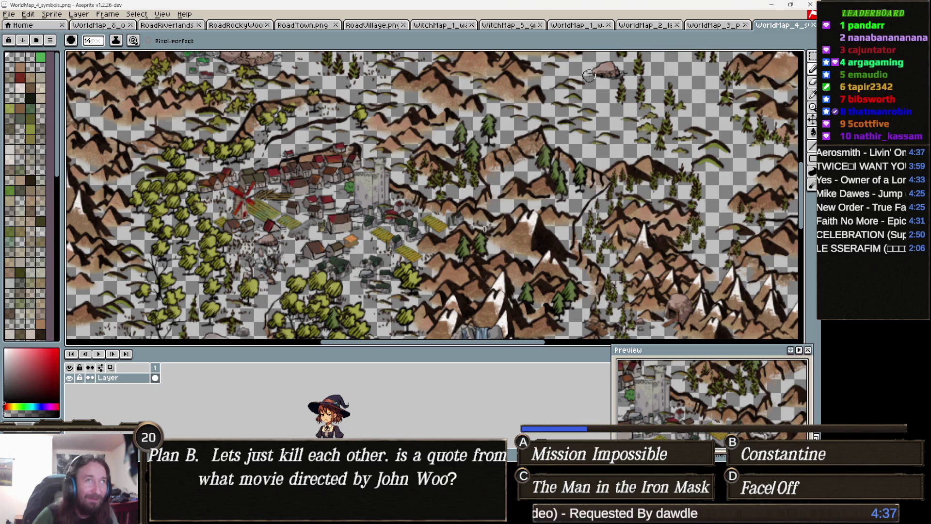
Inspect the dashed WorldMap_3_paths drawing, then move on to the landmass image.
{"action": "left_click", "coordinate": [722, 27]}
{"action": "scroll", "coordinate": [393, 165], "scroll_direction": "down", "scroll_amount": 3}
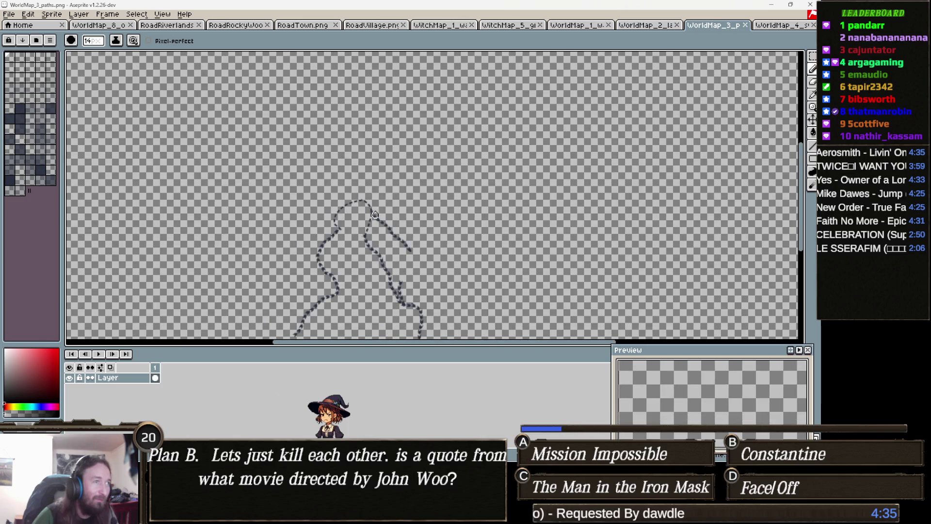
{"action": "left_click_drag", "start_coordinate": [409, 195], "coordinate": [411, 210]}
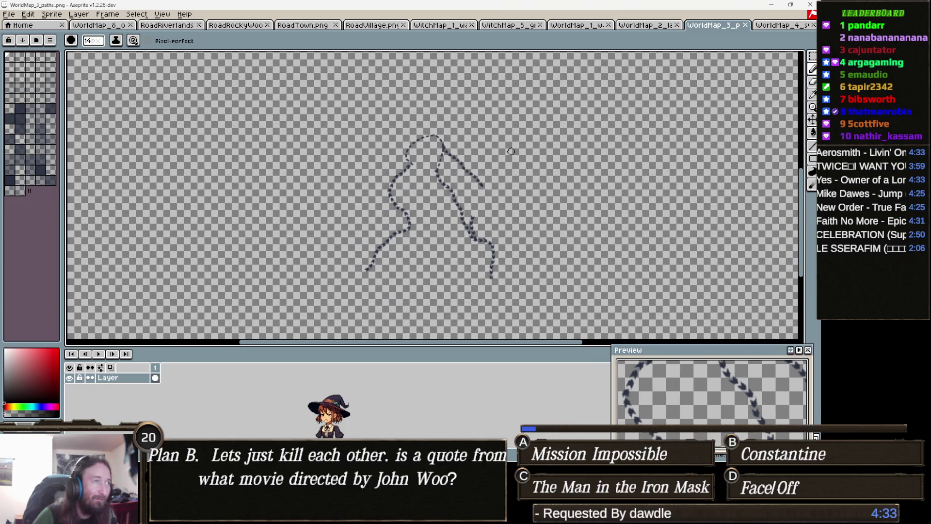
{"action": "scroll", "coordinate": [344, 262], "scroll_direction": "up", "scroll_amount": 3}
{"action": "scroll", "coordinate": [386, 249], "scroll_direction": "down", "scroll_amount": 3}
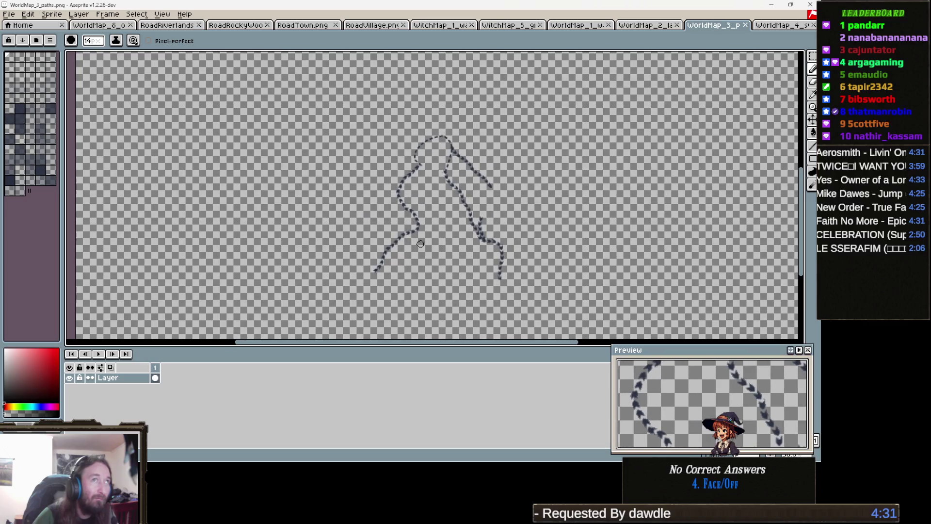
{"action": "left_click", "coordinate": [669, 26]}
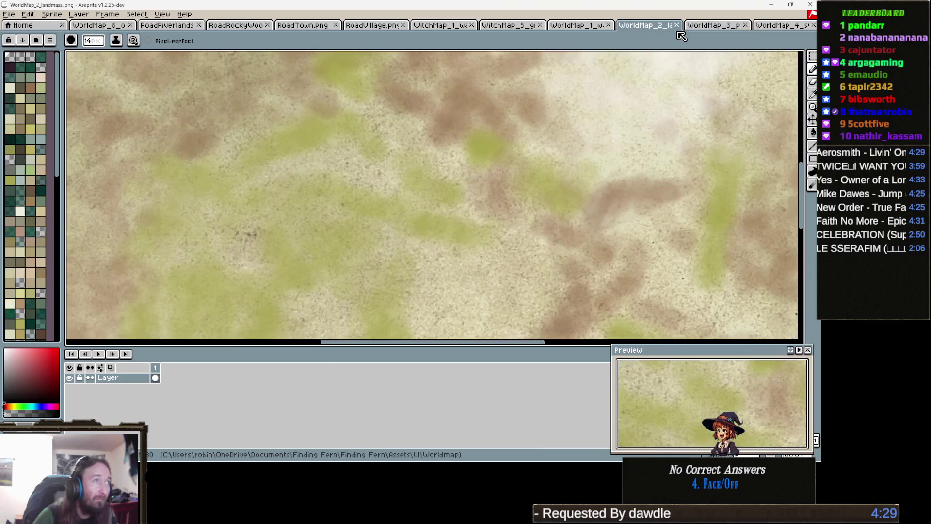
Copy the whole WorldMap_2_landmass image and close its file.
{"action": "scroll", "coordinate": [505, 156], "scroll_direction": "down", "scroll_amount": 4}
{"action": "scroll", "coordinate": [505, 155], "scroll_direction": "up", "scroll_amount": 2}
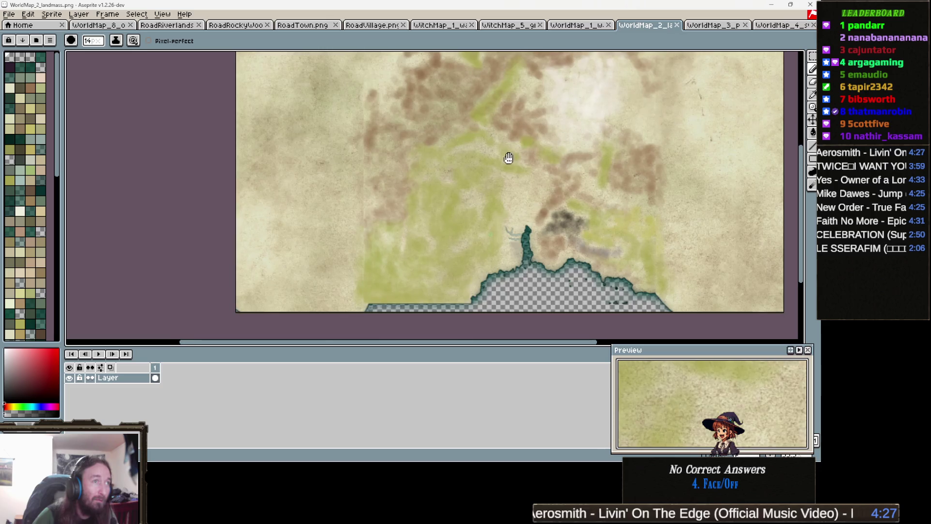
{"action": "key", "text": "ctrl+shift+Tab"}
{"action": "left_click", "coordinate": [640, 27]}
{"action": "scroll", "coordinate": [364, 146], "scroll_direction": "down", "scroll_amount": 2}
{"action": "key", "text": "v"}
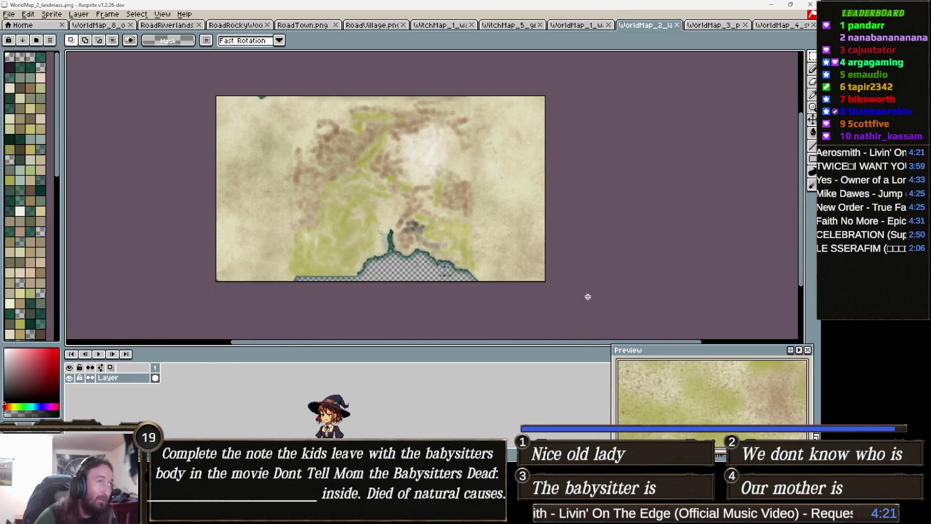
{"action": "scroll", "coordinate": [686, 336], "scroll_direction": "down", "scroll_amount": 1}
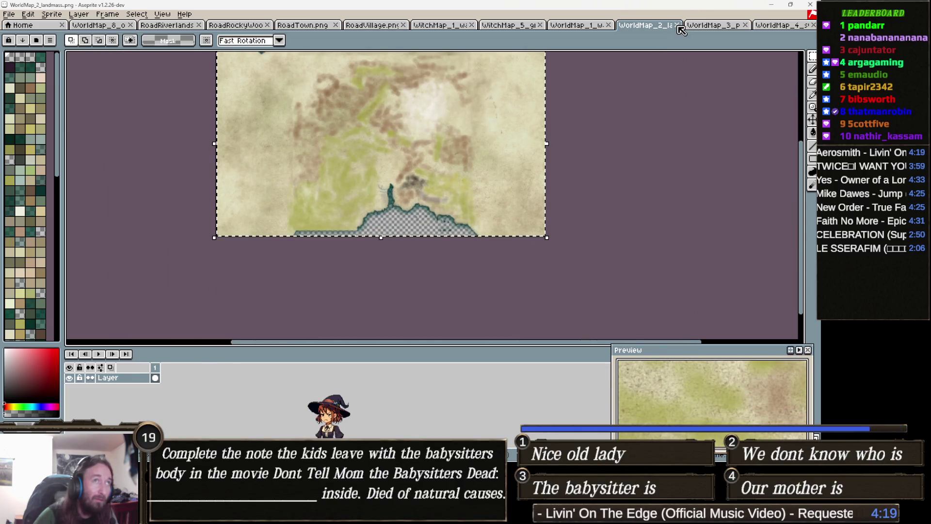
{"action": "left_click", "coordinate": [677, 25]}
Paste the landmass texture over the WorldMap_1_water map.
{"action": "left_click", "coordinate": [594, 25]}
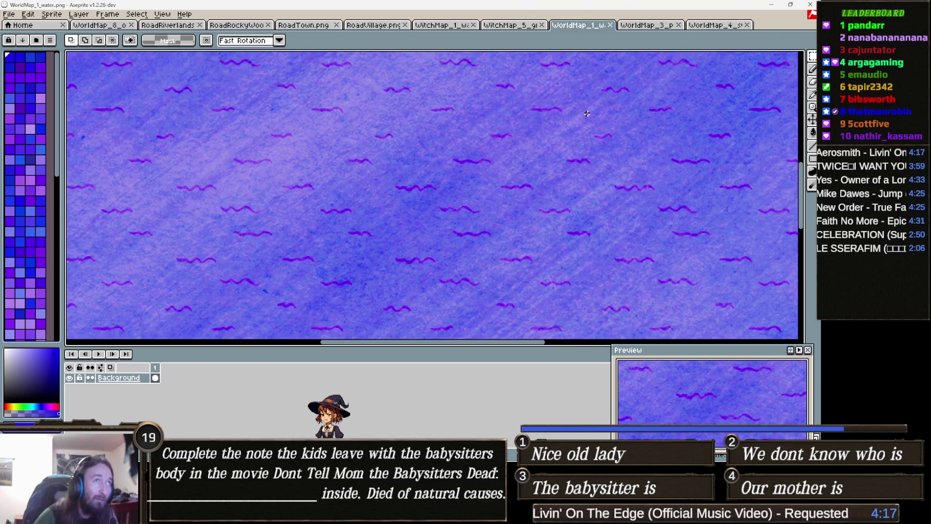
{"action": "scroll", "coordinate": [535, 160], "scroll_direction": "down", "scroll_amount": 3}
{"action": "scroll", "coordinate": [534, 160], "scroll_direction": "down", "scroll_amount": 1}
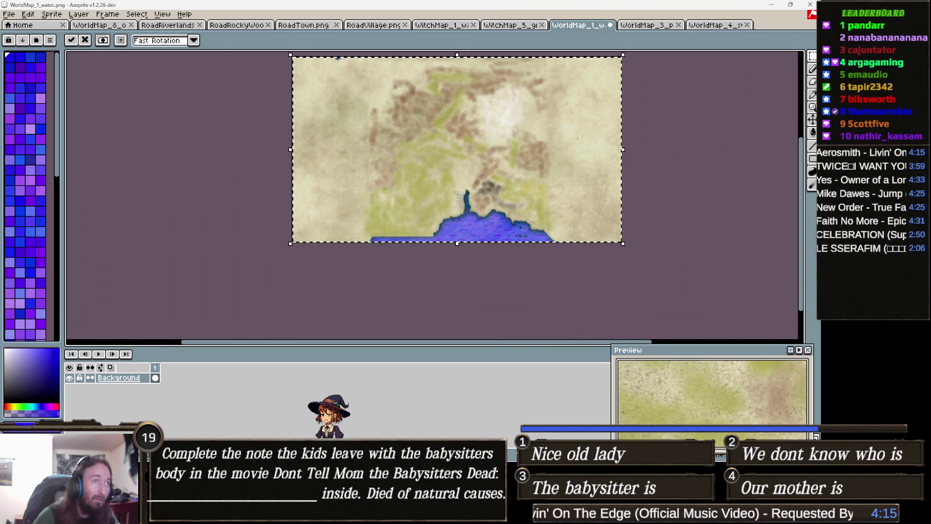
{"action": "scroll", "coordinate": [470, 152], "scroll_direction": "up", "scroll_amount": 1}
{"action": "key", "text": "ctrl+d"}
{"action": "left_click", "coordinate": [635, 26]}
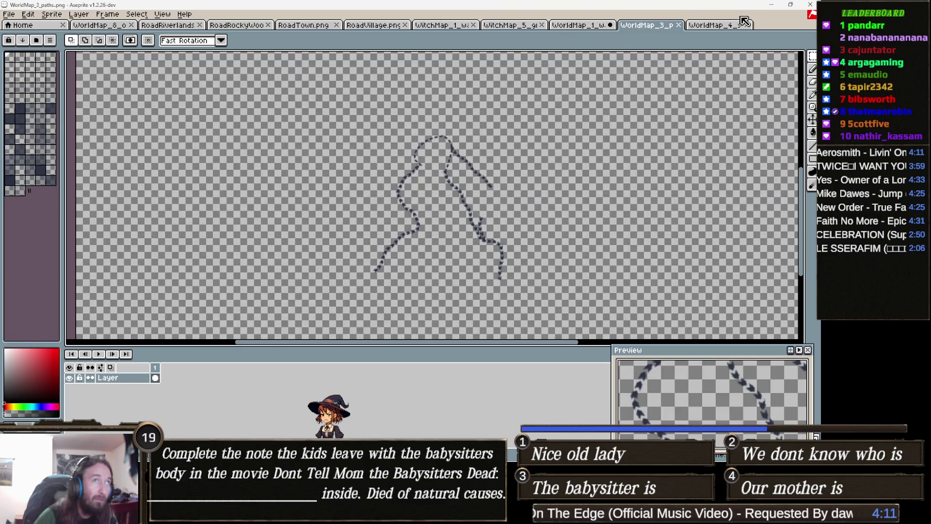
Copy the entire WorldMap_3_paths image and close it.
{"action": "left_click", "coordinate": [717, 24]}
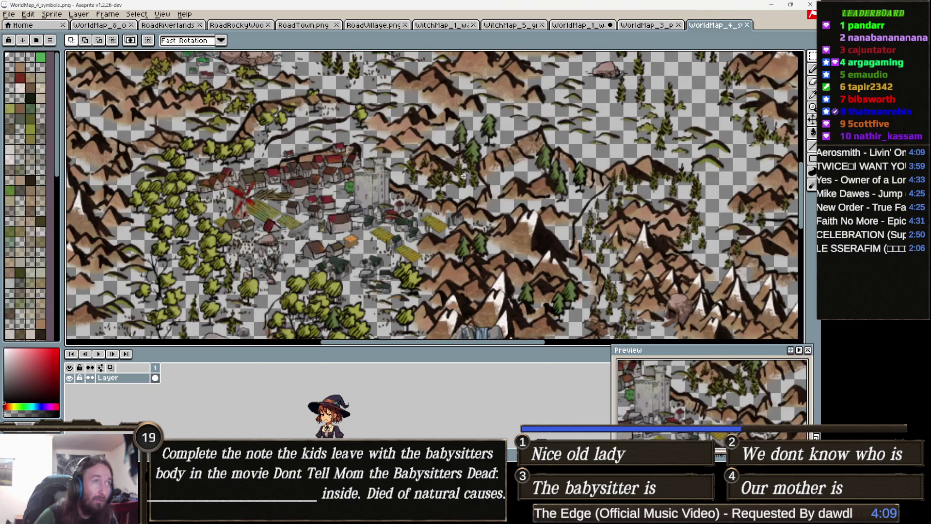
{"action": "scroll", "coordinate": [463, 176], "scroll_direction": "down", "scroll_amount": 3}
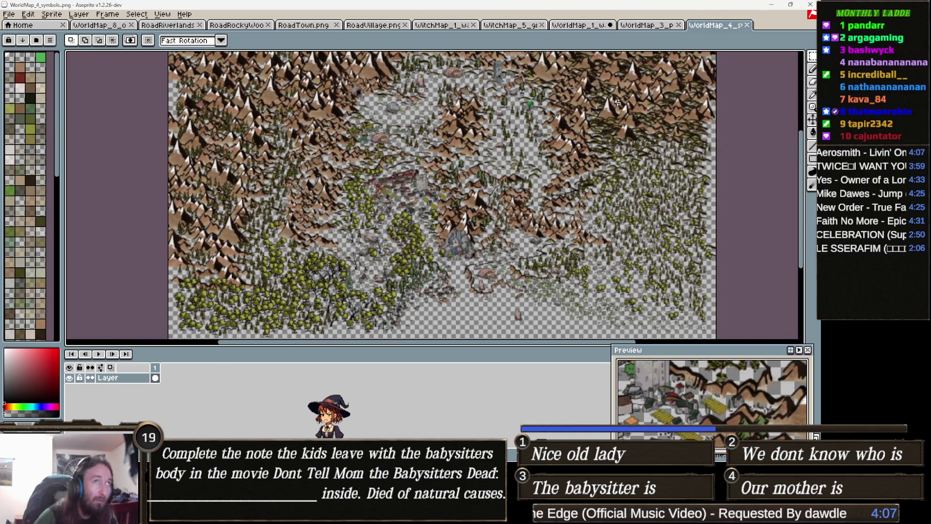
{"action": "left_click", "coordinate": [659, 26]}
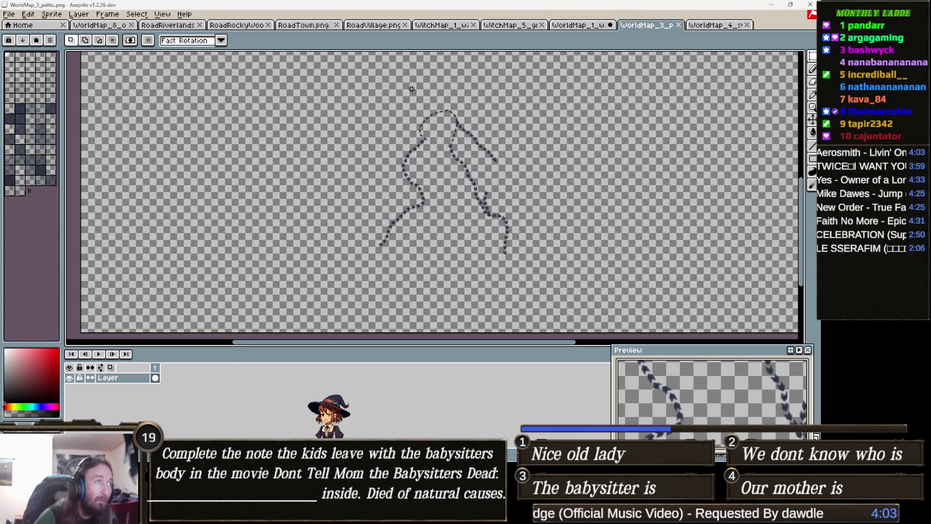
{"action": "mouse_move", "coordinate": [317, 83]}
{"action": "left_mouse_down"}
{"action": "mouse_move", "coordinate": [519, 233]}
{"action": "mouse_move", "coordinate": [577, 308]}
{"action": "mouse_move", "coordinate": [528, 266]}
{"action": "left_mouse_up"}
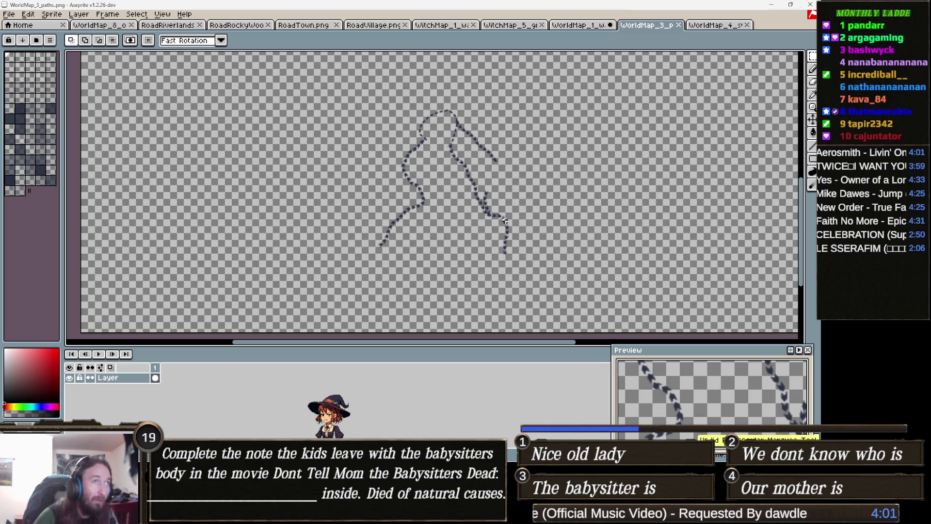
{"action": "scroll", "coordinate": [507, 220], "scroll_direction": "down", "scroll_amount": 3}
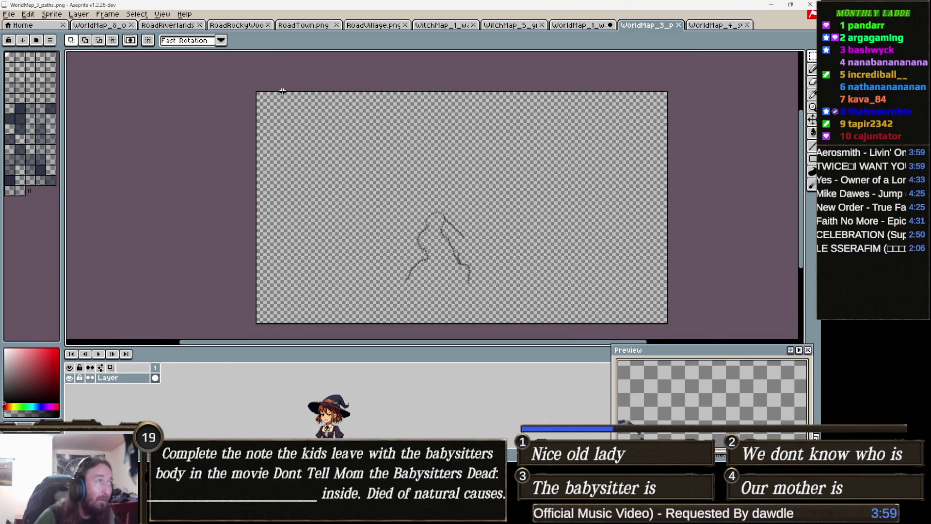
{"action": "scroll", "coordinate": [484, 218], "scroll_direction": "down", "scroll_amount": 3}
{"action": "scroll", "coordinate": [380, 182], "scroll_direction": "up", "scroll_amount": 2}
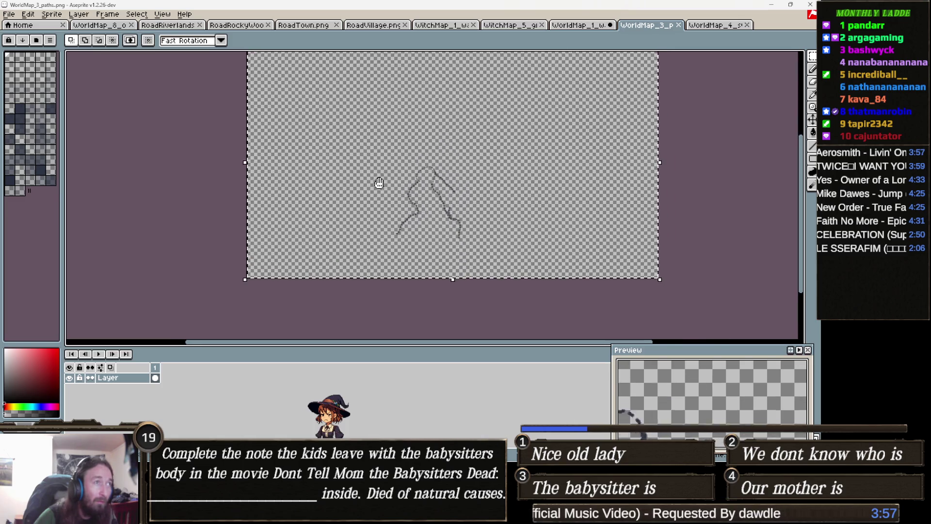
{"action": "key", "text": "ctrl+a"}
{"action": "left_click", "coordinate": [678, 24]}
Paste the dashed path lines onto WorldMap_1_water and deselect.
{"action": "left_click", "coordinate": [584, 28]}
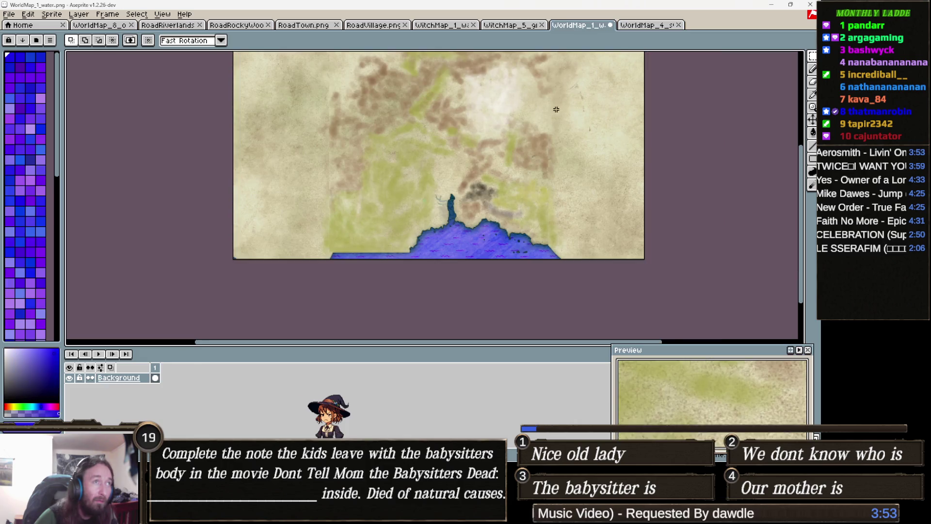
{"action": "scroll", "coordinate": [592, 155], "scroll_direction": "down", "scroll_amount": 1}
{"action": "key", "text": "ctrl+a"}
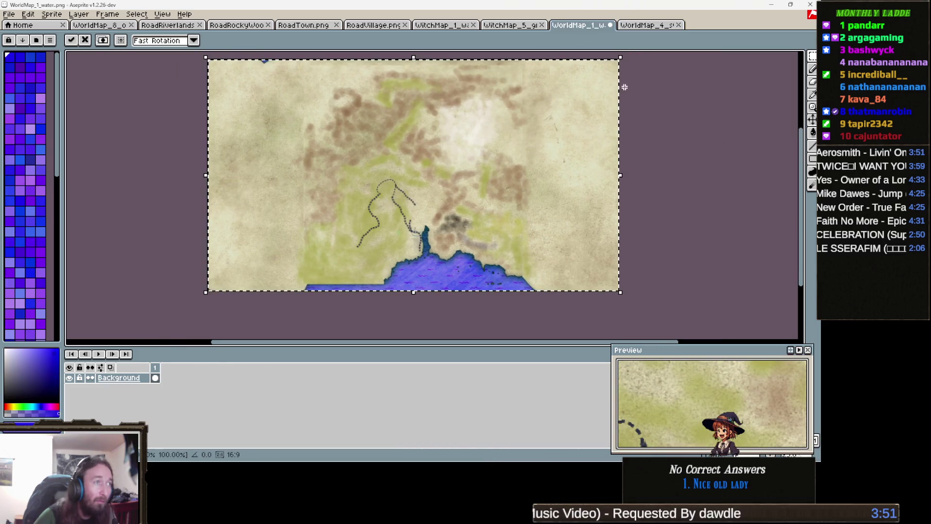
{"action": "key", "text": "ctrl+d"}
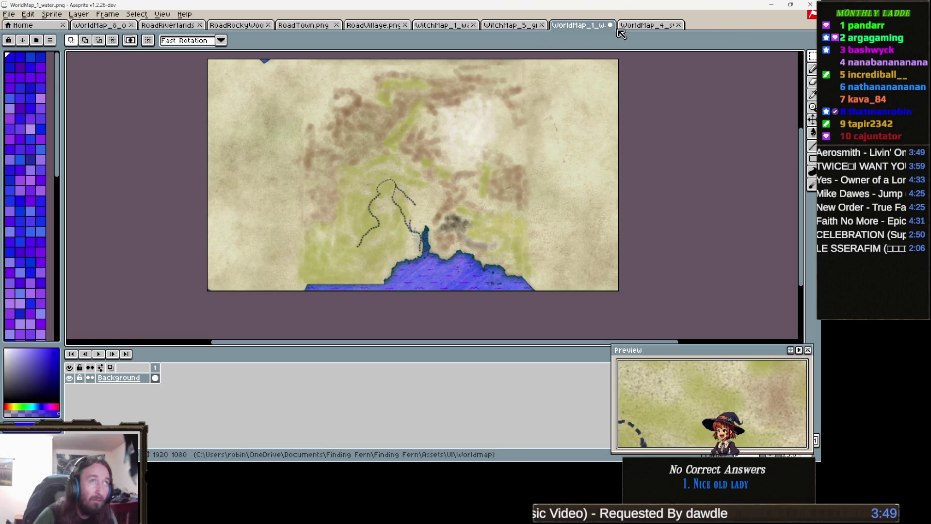
Copy the whole WorldMap_4_symbols image and close that file.
{"action": "left_click", "coordinate": [658, 28]}
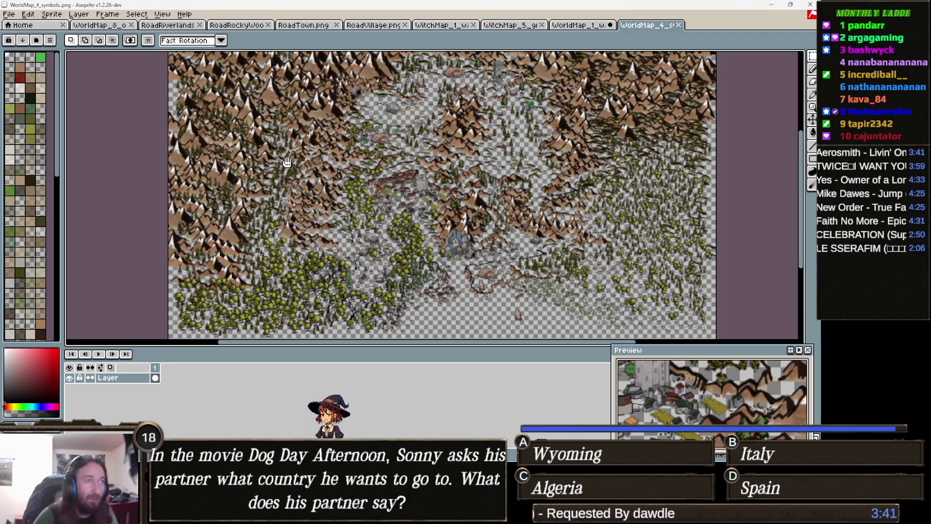
{"action": "scroll", "coordinate": [271, 160], "scroll_direction": "down", "scroll_amount": 1}
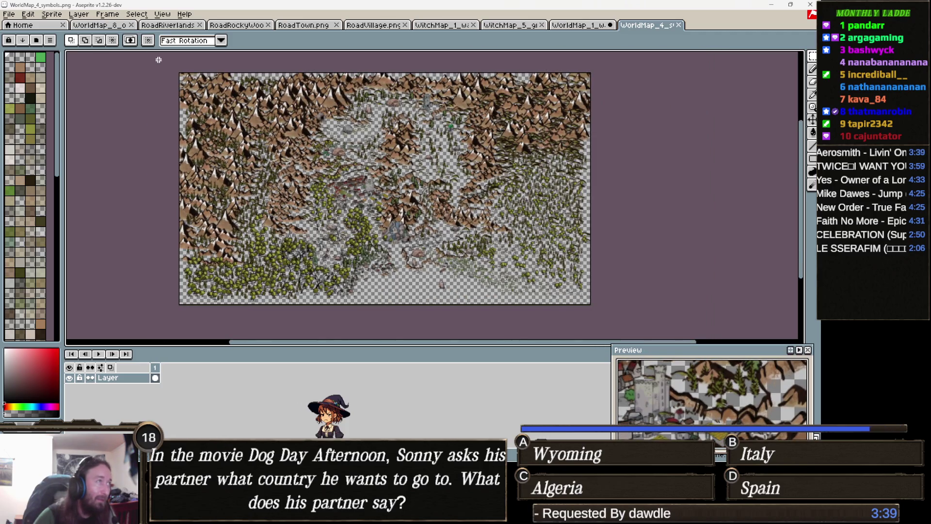
{"action": "scroll", "coordinate": [626, 331], "scroll_direction": "down", "scroll_amount": 1}
{"action": "key", "text": "ctrl+a"}
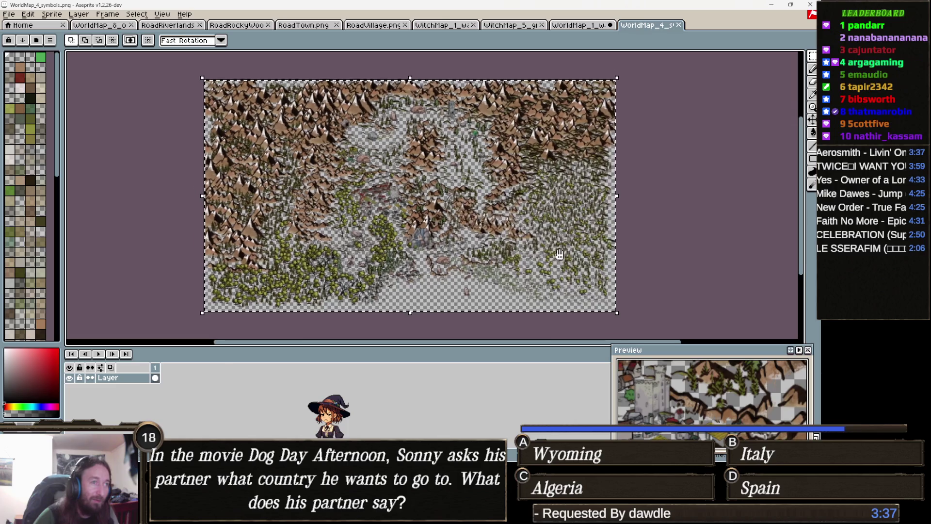
{"action": "left_click", "coordinate": [678, 25]}
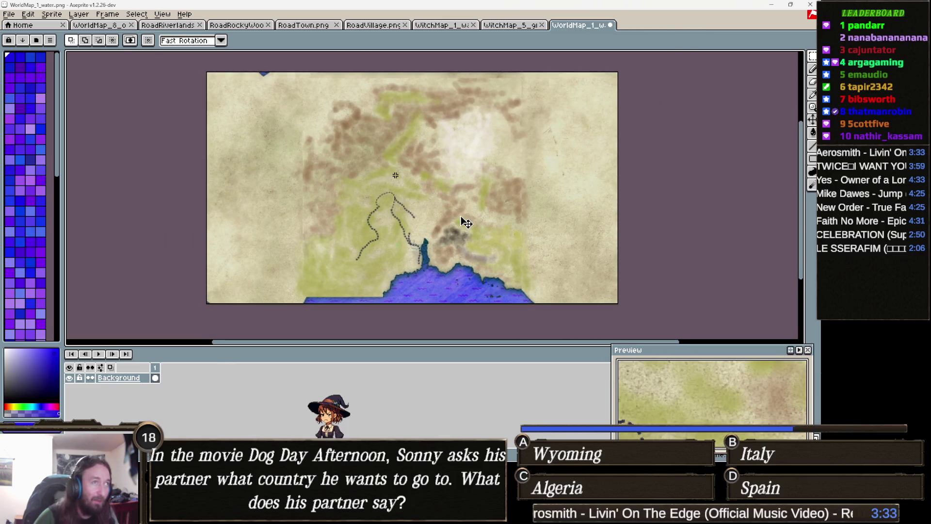
Paste the mountain and forest symbols onto WorldMap_1_water and commit them in place.
{"action": "key", "text": "ctrl+v"}
{"action": "scroll", "coordinate": [393, 215], "scroll_direction": "up", "scroll_amount": 3}
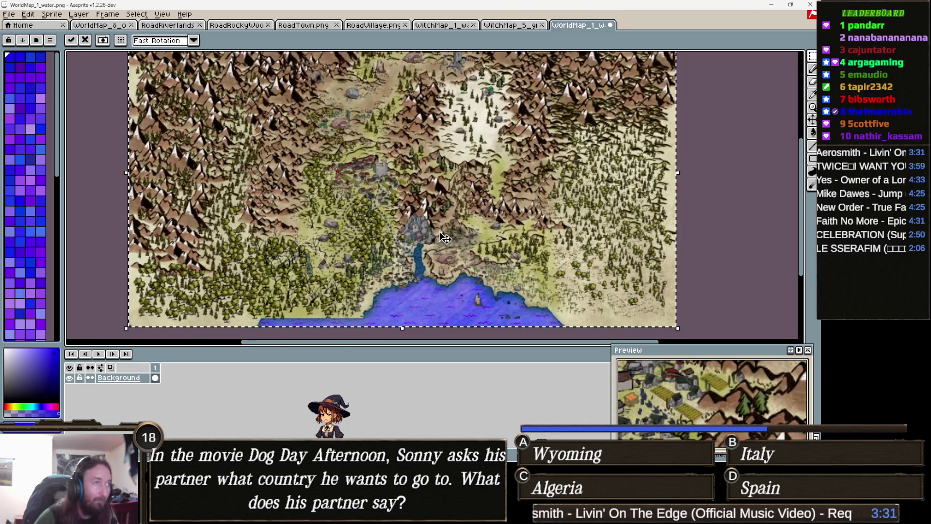
{"action": "scroll", "coordinate": [413, 222], "scroll_direction": "down", "scroll_amount": 3}
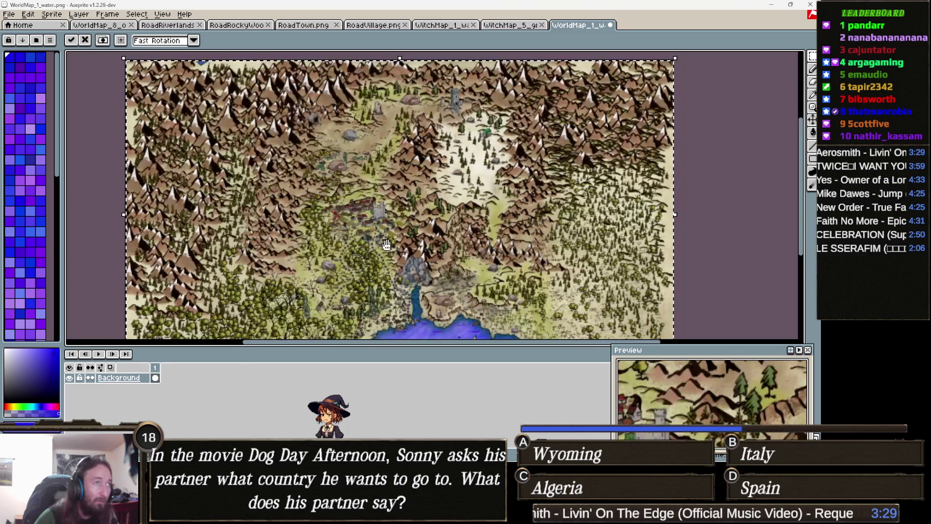
{"action": "key", "text": "Return"}
{"action": "scroll", "coordinate": [405, 202], "scroll_direction": "down", "scroll_amount": 1}
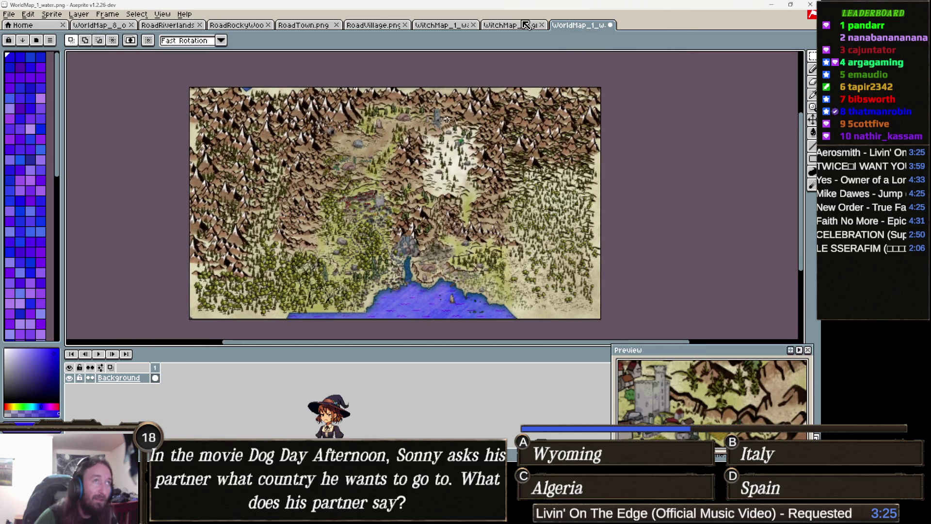
{"action": "key", "text": "ctrl+shift+Tab"}
Close the WitchMap_5_grid and WitchMap_1_water images.
{"action": "key", "text": "minus"}
{"action": "key", "text": "minus"}
{"action": "key", "text": "minus"}
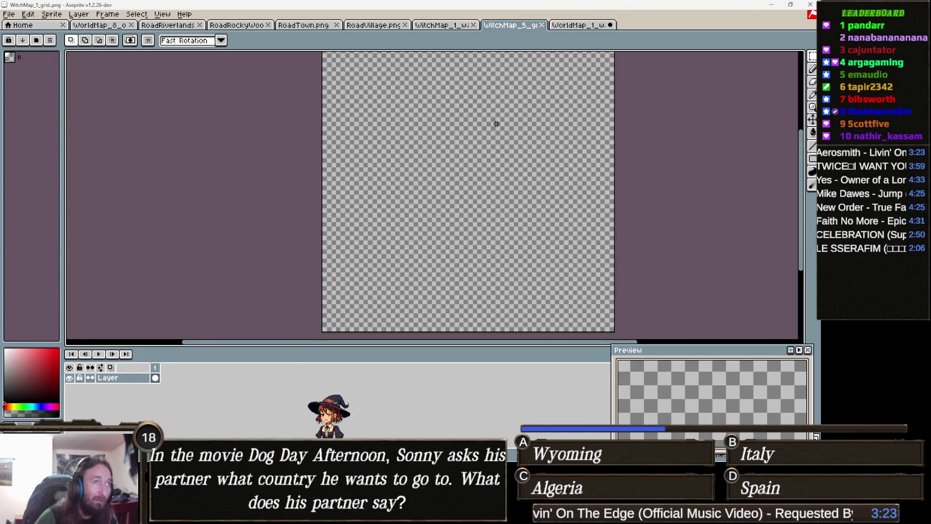
{"action": "left_click", "coordinate": [543, 27]}
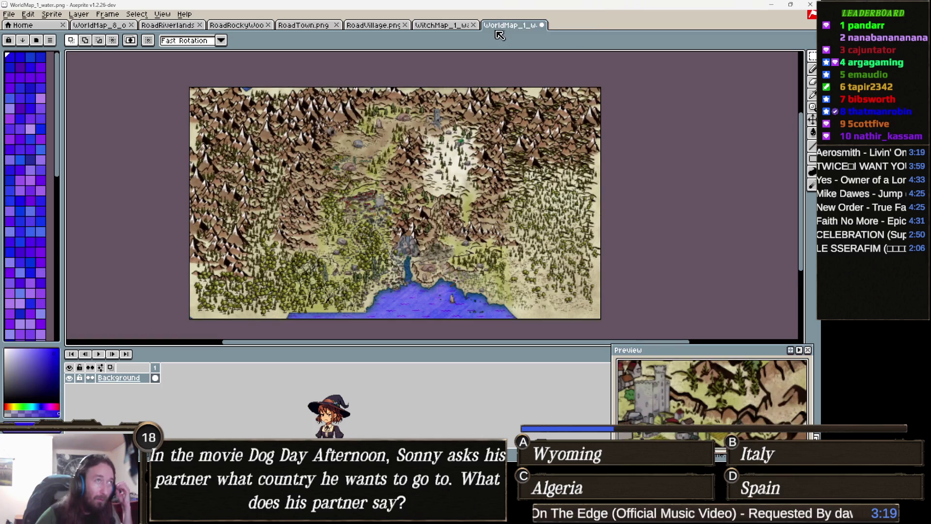
{"action": "left_click", "coordinate": [475, 28]}
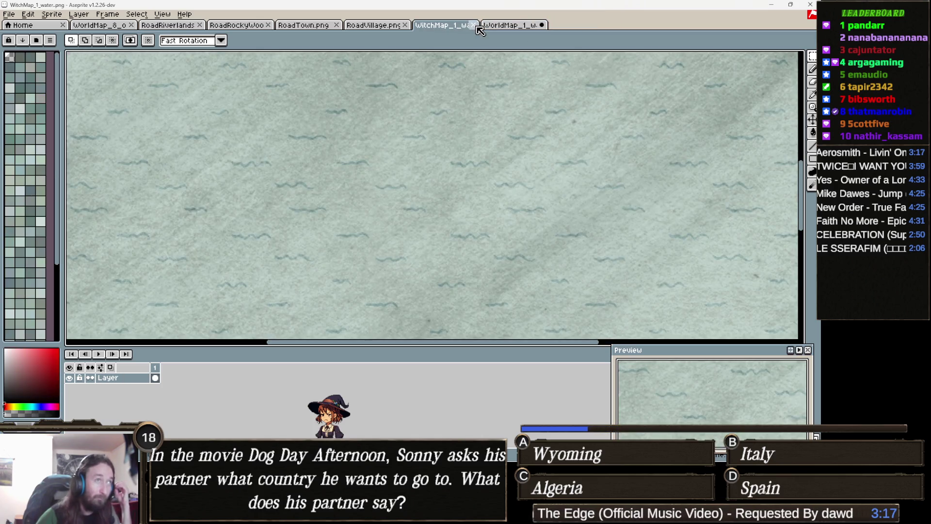
{"action": "key", "text": "minus"}
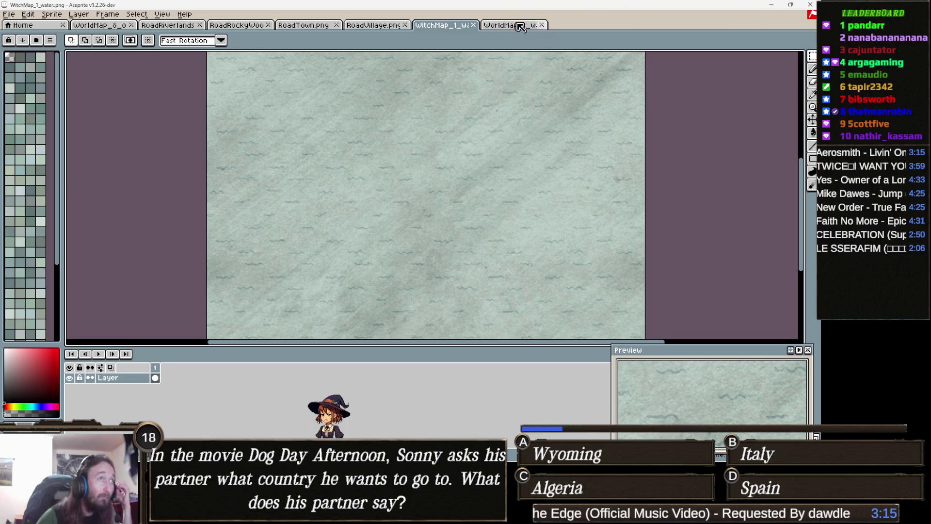
{"action": "left_click", "coordinate": [473, 25]}
Close the RoadVillage, RoadTown and RoadRockyWoods images.
{"action": "left_click", "coordinate": [380, 28]}
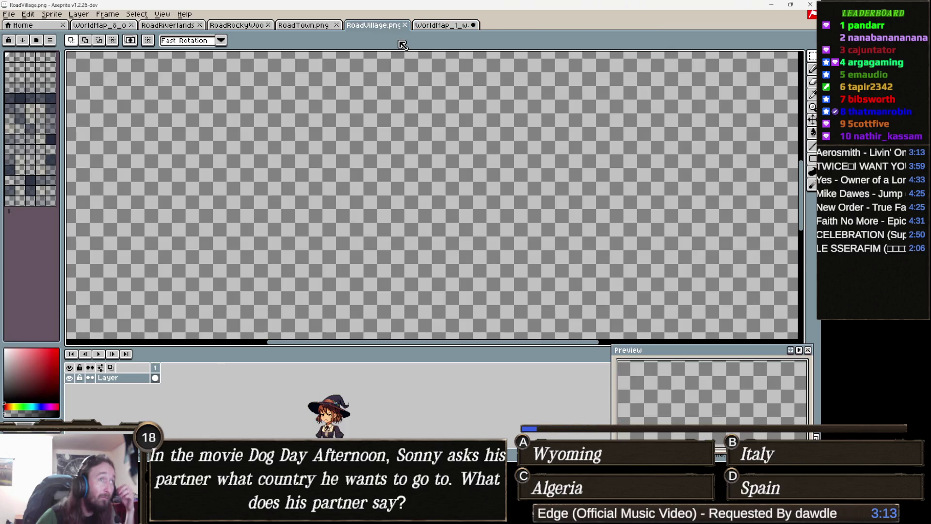
{"action": "scroll", "coordinate": [422, 140], "scroll_direction": "down", "scroll_amount": 3}
{"action": "scroll", "coordinate": [416, 145], "scroll_direction": "up", "scroll_amount": 1}
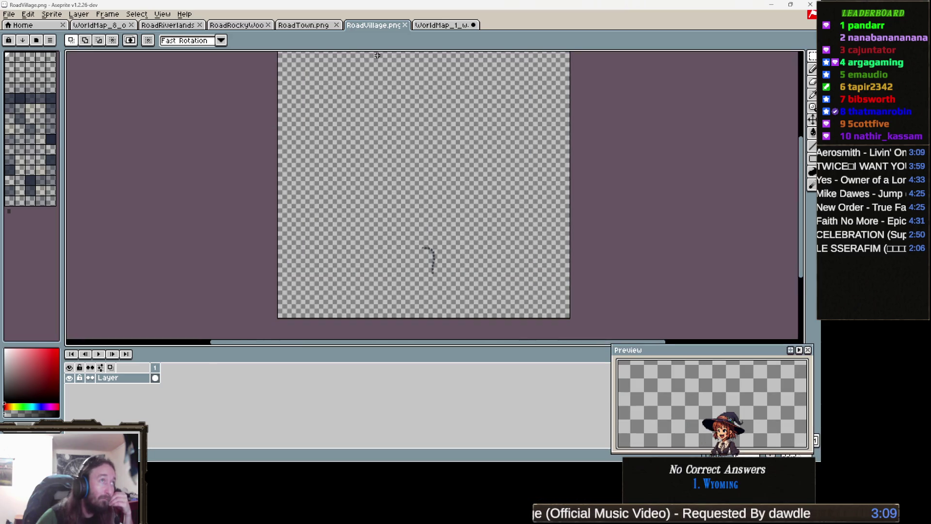
{"action": "left_click", "coordinate": [405, 25]}
{"action": "left_click", "coordinate": [328, 28]}
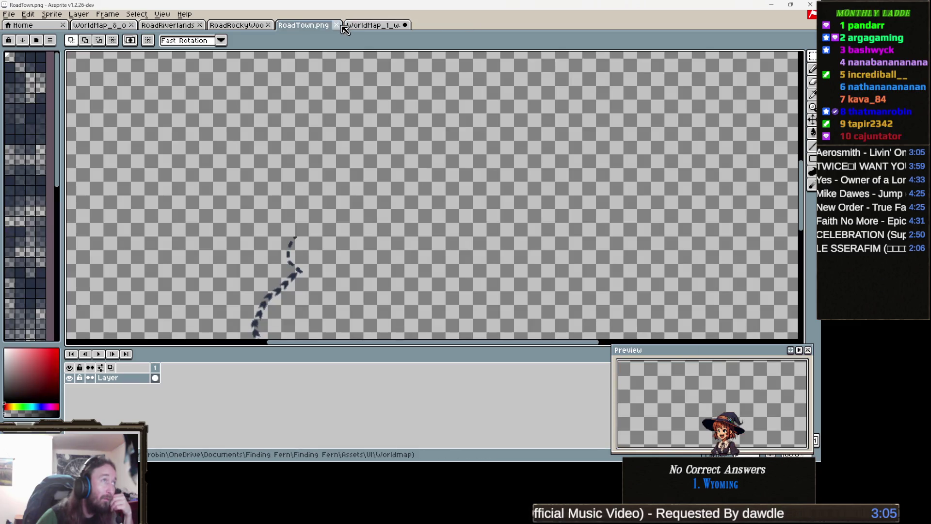
{"action": "left_click", "coordinate": [336, 26]}
{"action": "left_click", "coordinate": [252, 26]}
{"action": "left_click", "coordinate": [268, 25]}
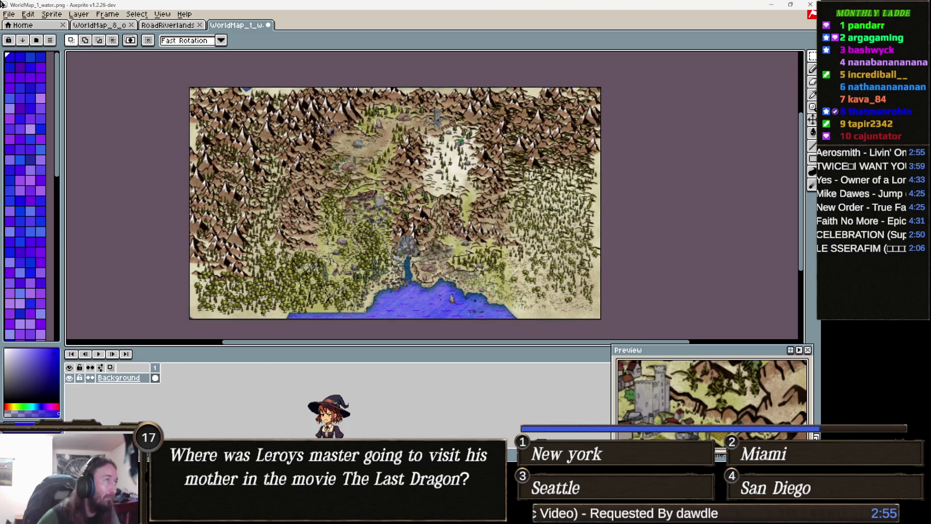
Export the composite map as WorldMap_1.png into the Downloads folder.
{"action": "left_click", "coordinate": [9, 15]}
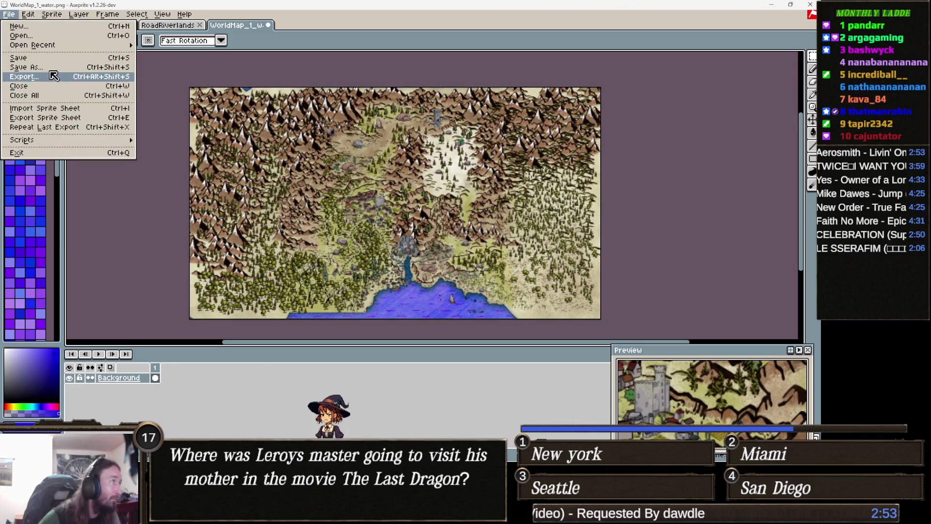
{"action": "left_click", "coordinate": [50, 68]}
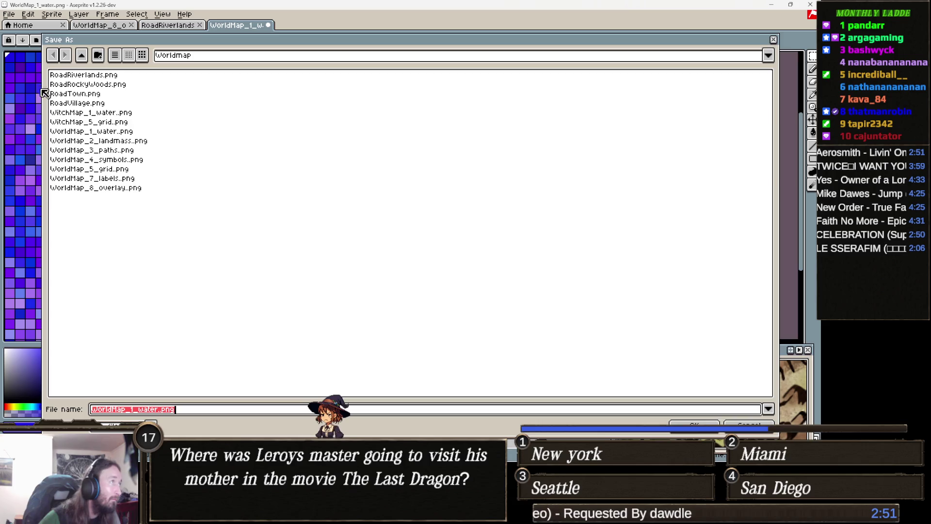
{"action": "left_click", "coordinate": [241, 58]}
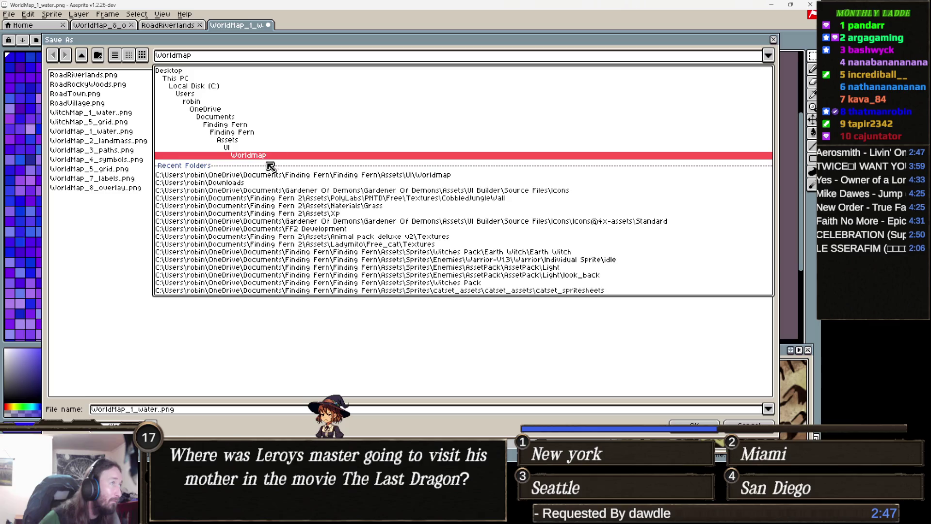
{"action": "left_click", "coordinate": [236, 183]}
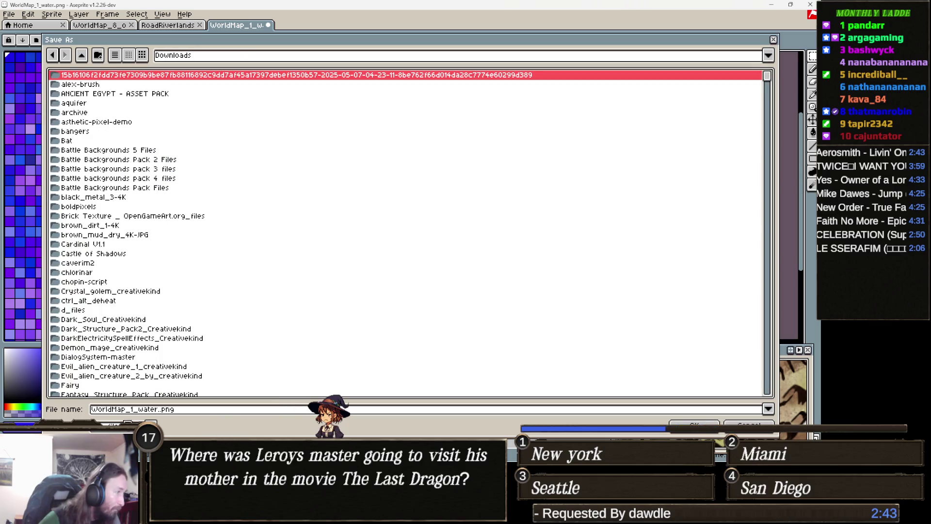
{"action": "left_click", "coordinate": [134, 409]}
{"action": "key", "text": "Delete"}
{"action": "key", "text": "Delete"}
{"action": "key", "text": "Delete"}
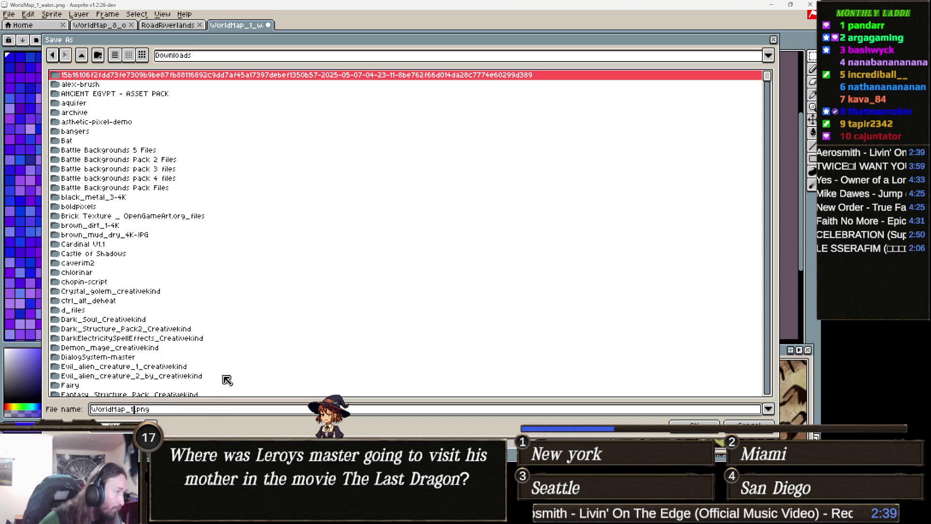
{"action": "key", "text": "Return"}
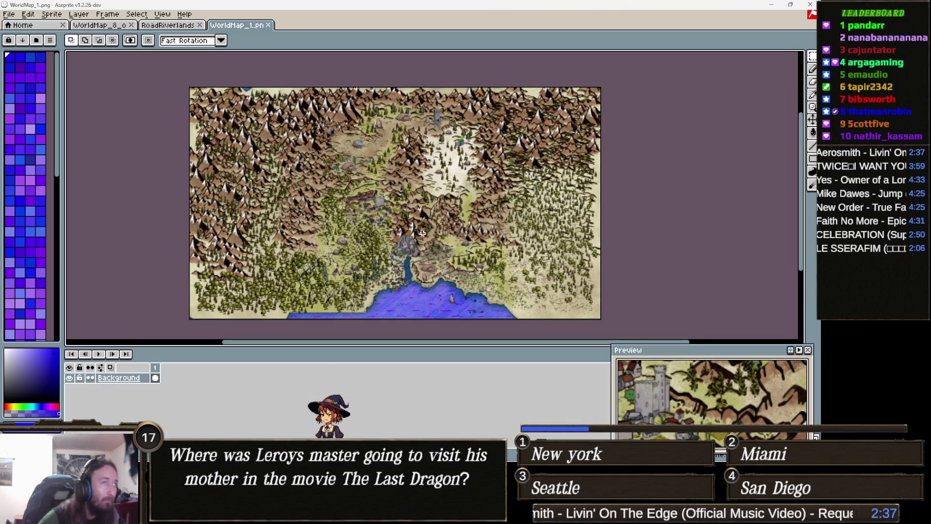
Close the WorldMap_1.png, RoadRiverlands and WorldMap_8_overlay files, then quit Aseprite.
{"action": "left_click", "coordinate": [267, 25]}
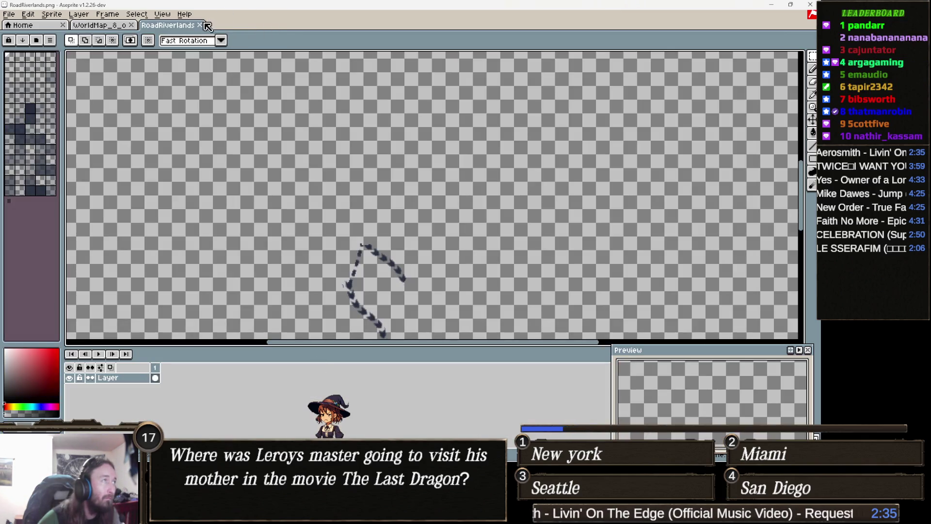
{"action": "left_click", "coordinate": [200, 25]}
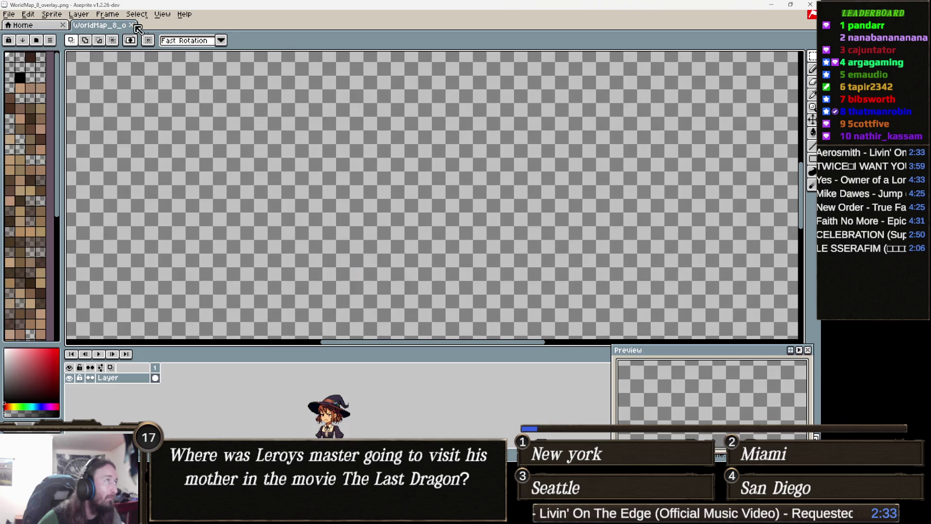
{"action": "left_click", "coordinate": [134, 25]}
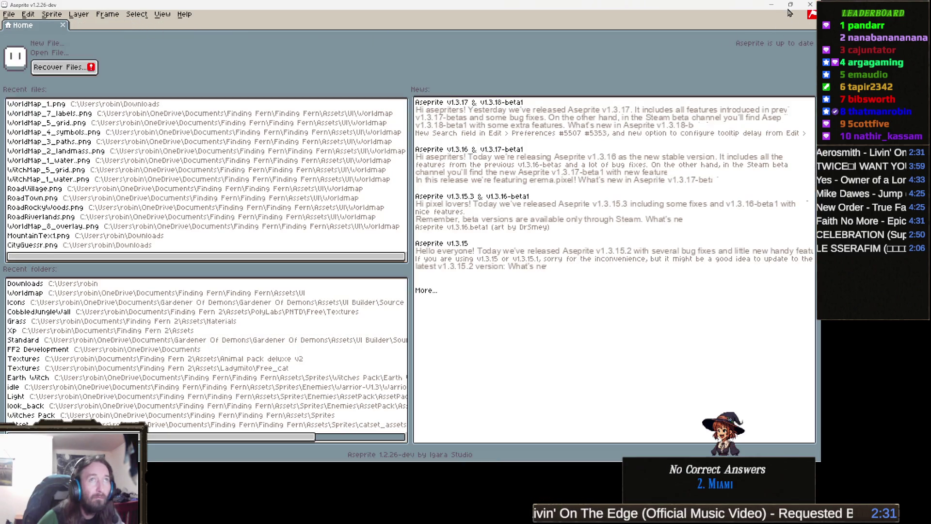
{"action": "left_click", "coordinate": [810, 5]}
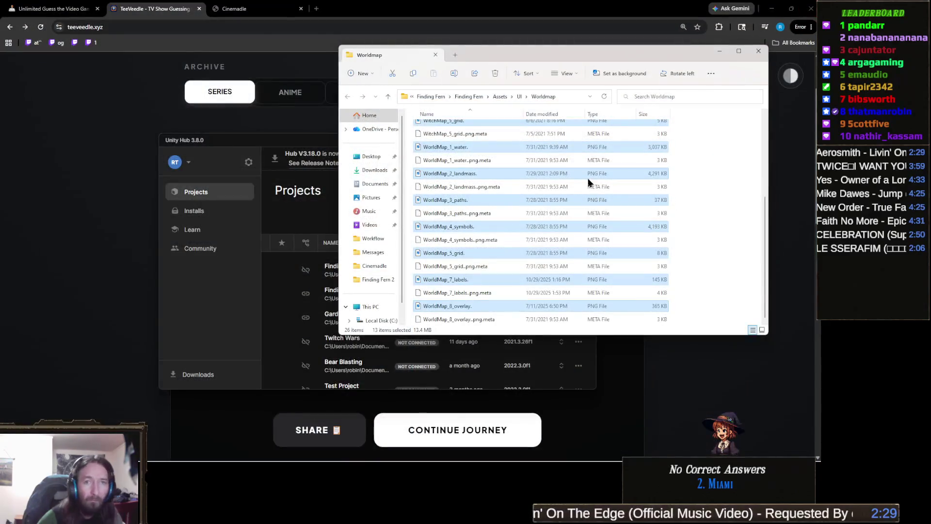
Put away the Worldmap Explorer and Unity Hub windows so the TeeVeedle page is in front.
{"action": "left_click", "coordinate": [732, 386]}
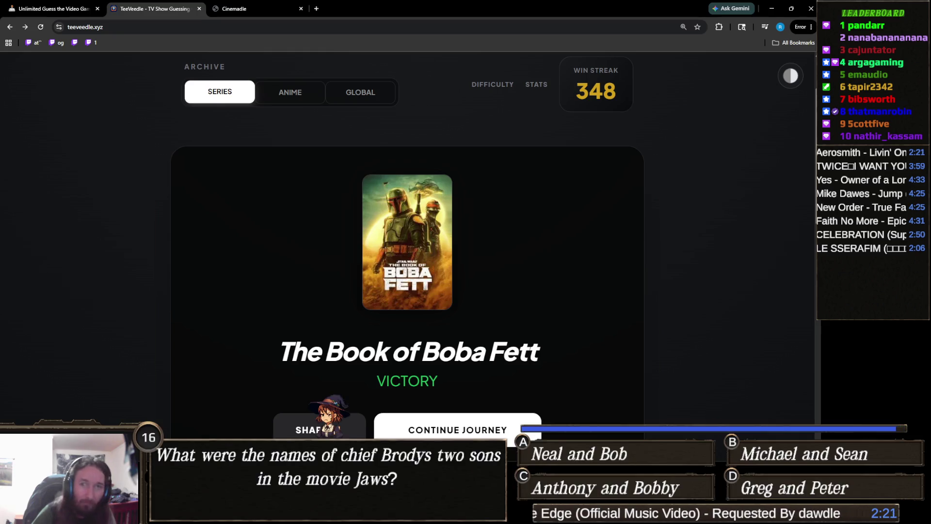
Restore Unity Hub from the taskbar and launch the Finding Fern 2 project in Unity 6000.3.2f1.
{"action": "key", "text": "super"}
{"action": "left_click", "coordinate": [423, 339]}
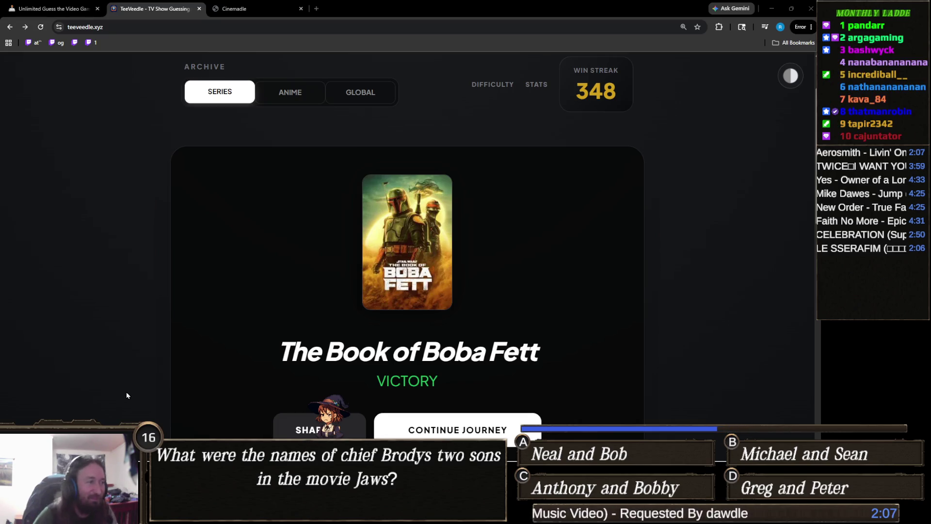
{"action": "mouse_move", "coordinate": [306, 514]}
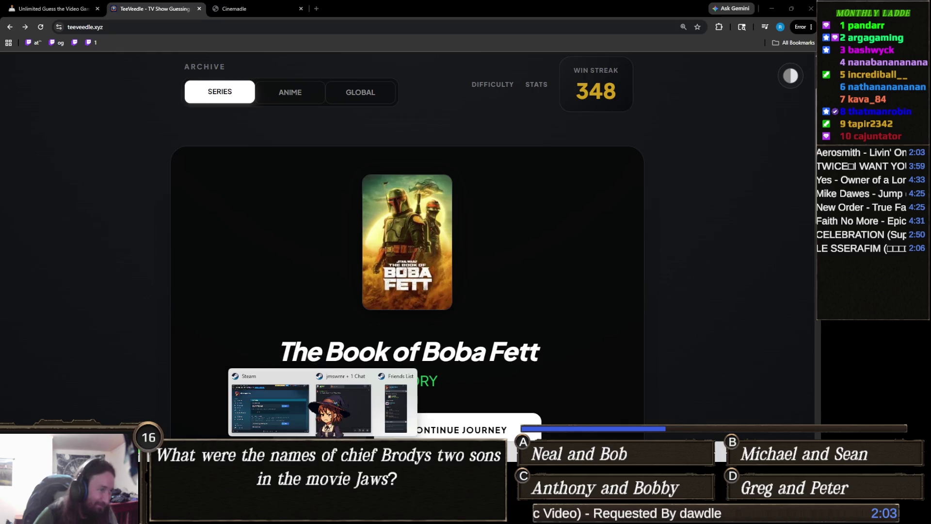
{"action": "mouse_move", "coordinate": [360, 514]}
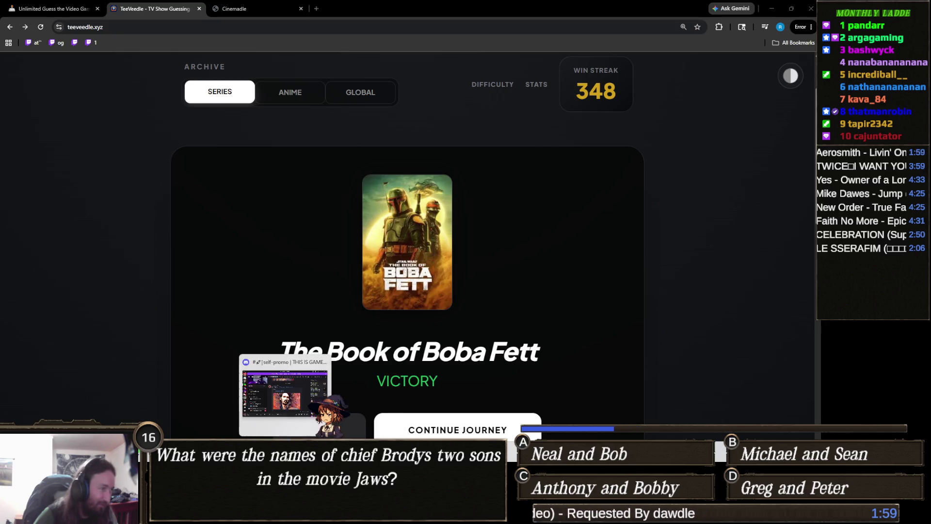
{"action": "left_click", "coordinate": [255, 514]}
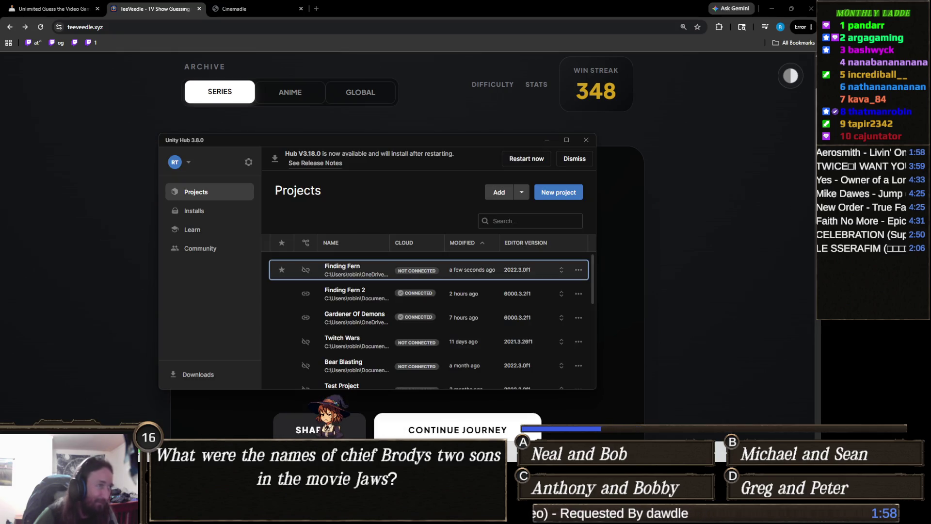
{"action": "left_click", "coordinate": [364, 293]}
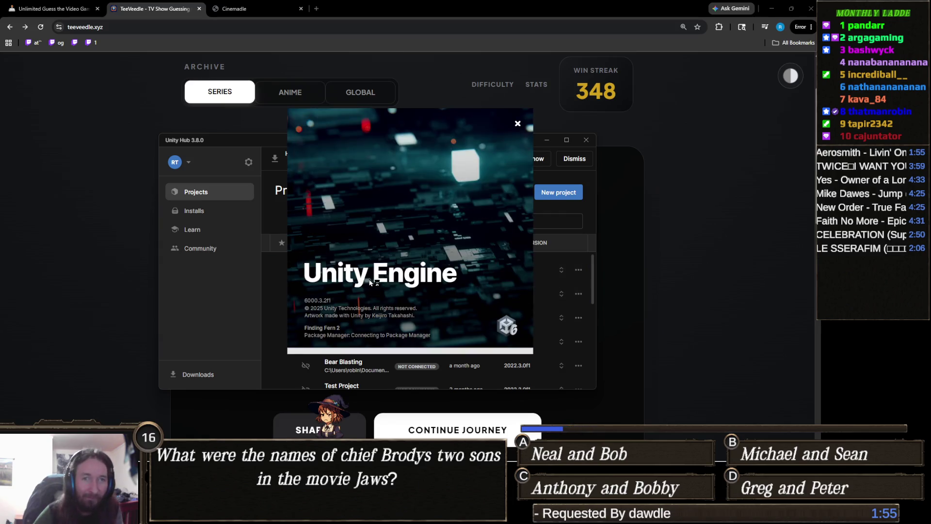